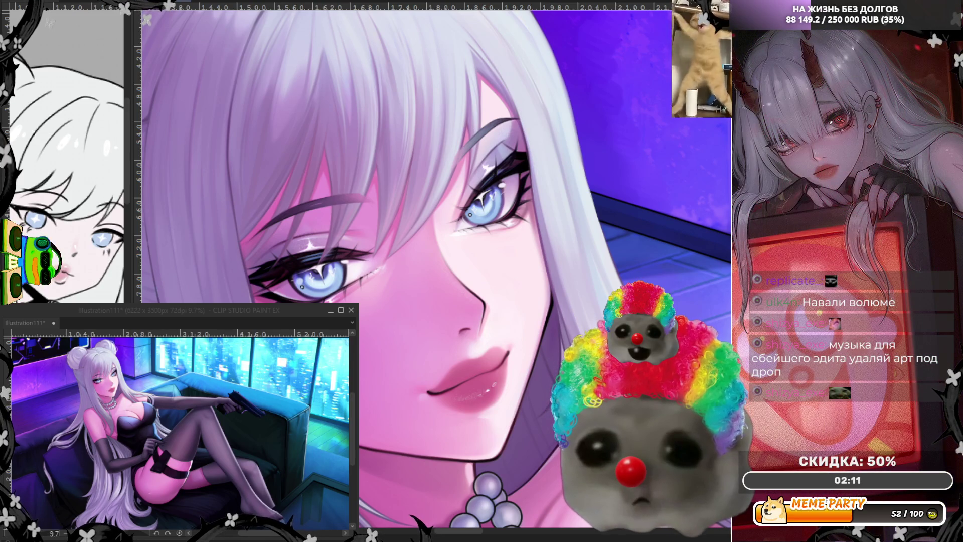
pyautogui.scroll(1, 316, 275)
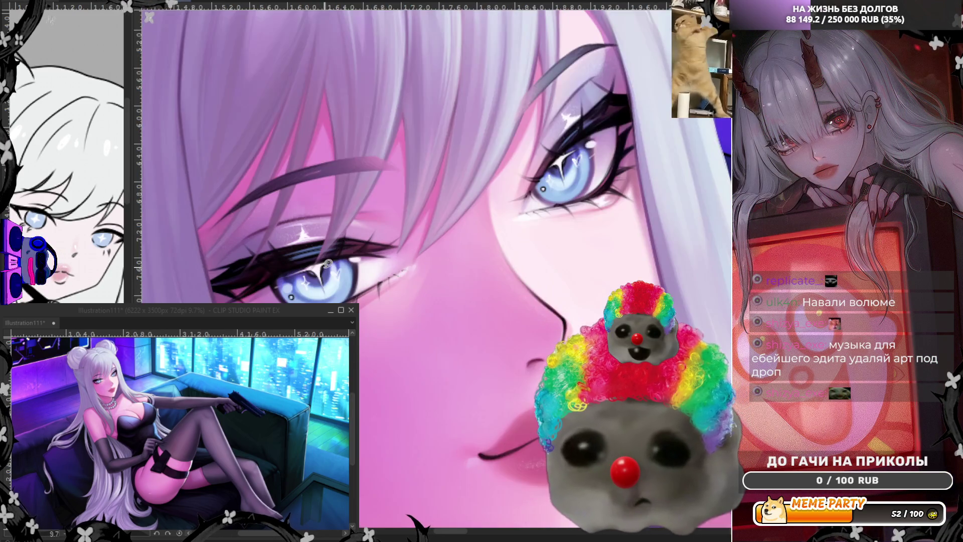
pyautogui.scroll(1, 316, 275)
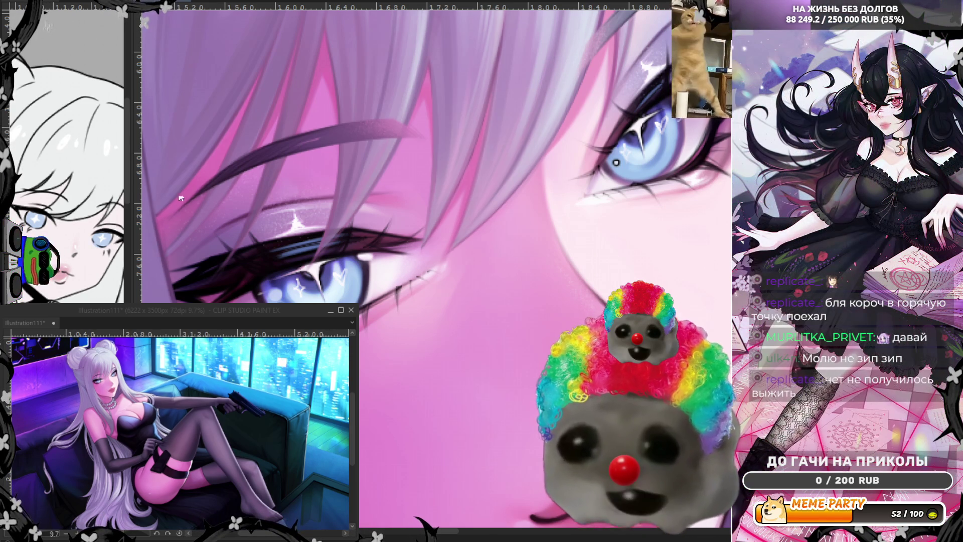
# Edit the hamster avatar's sprites into a green antennaed version, then return to live PNGTube mode
pyautogui.rightClick(174, 198)
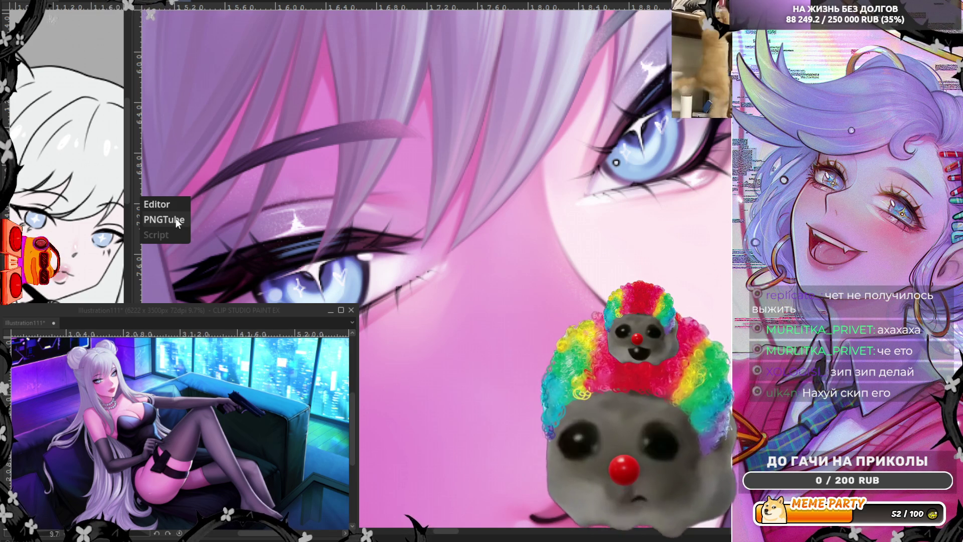
pyautogui.click(175, 219)
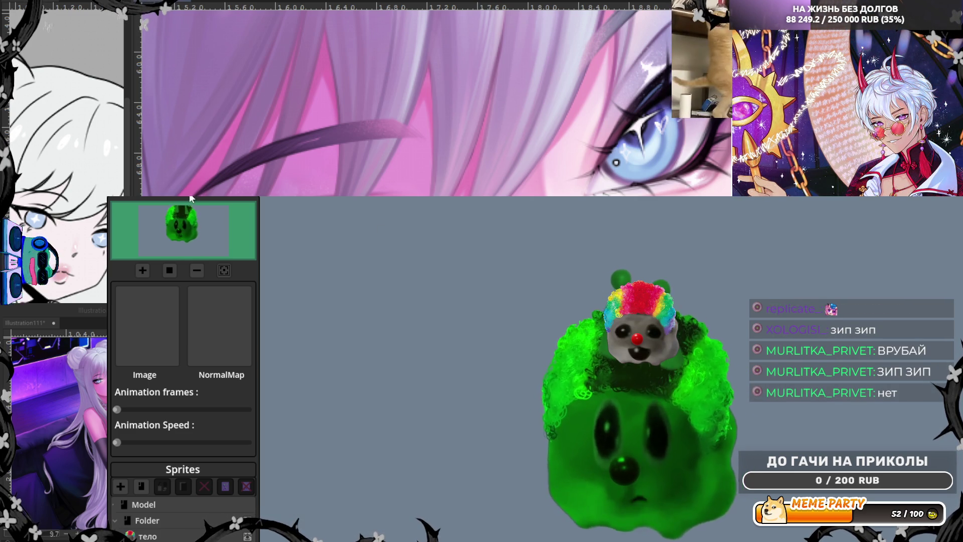
pyautogui.rightClick(142, 200)
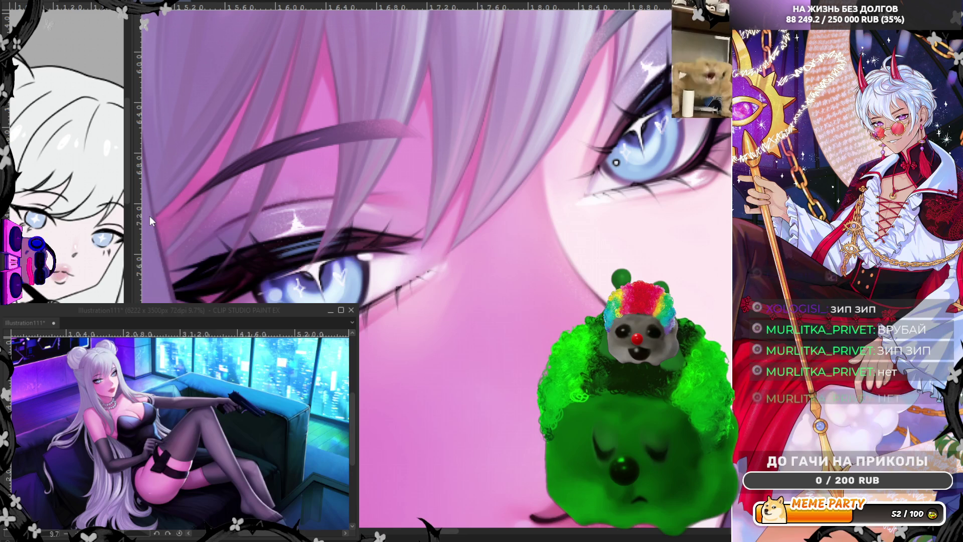
pyautogui.click(150, 216)
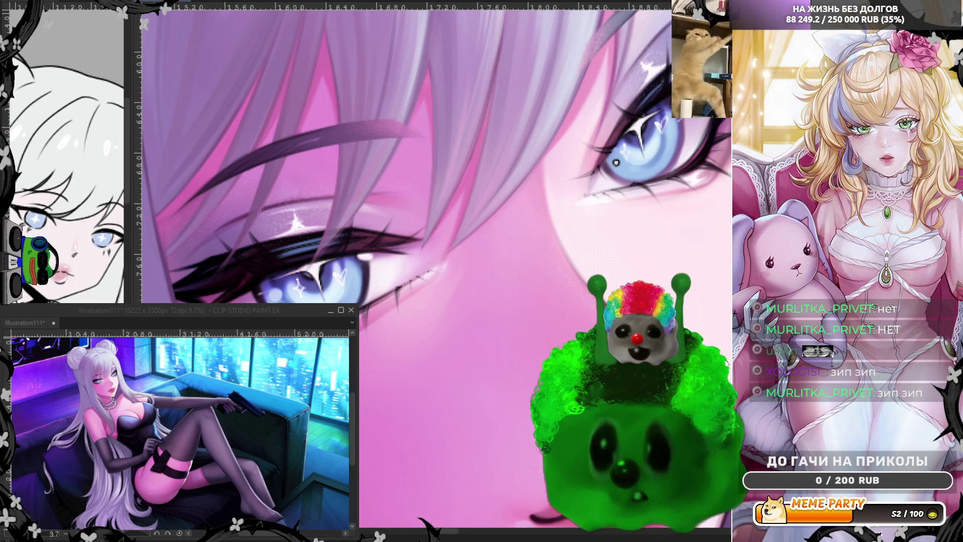
pyautogui.scroll(-5, 433, 223)
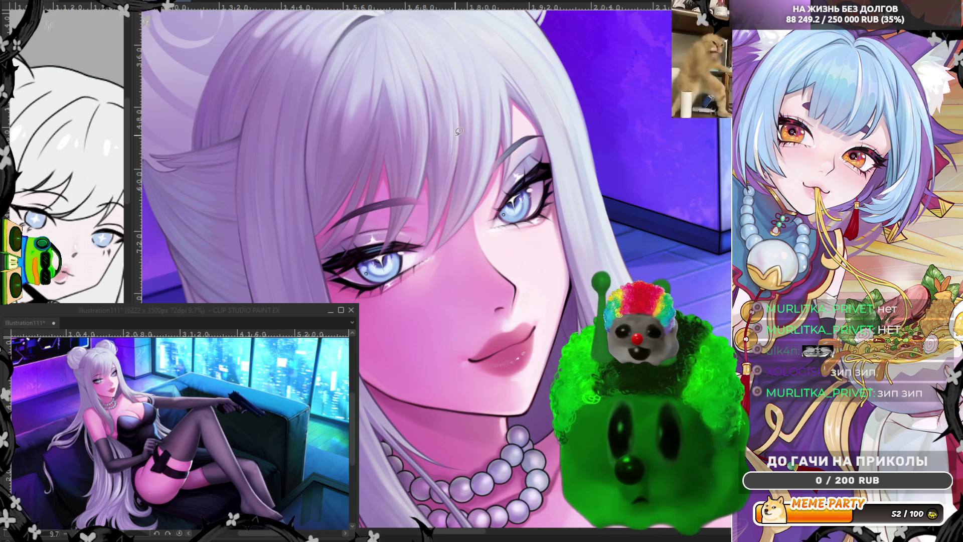
pyautogui.scroll(1, 565, 319)
pyautogui.scroll(1, 542, 301)
pyautogui.scroll(1, 516, 277)
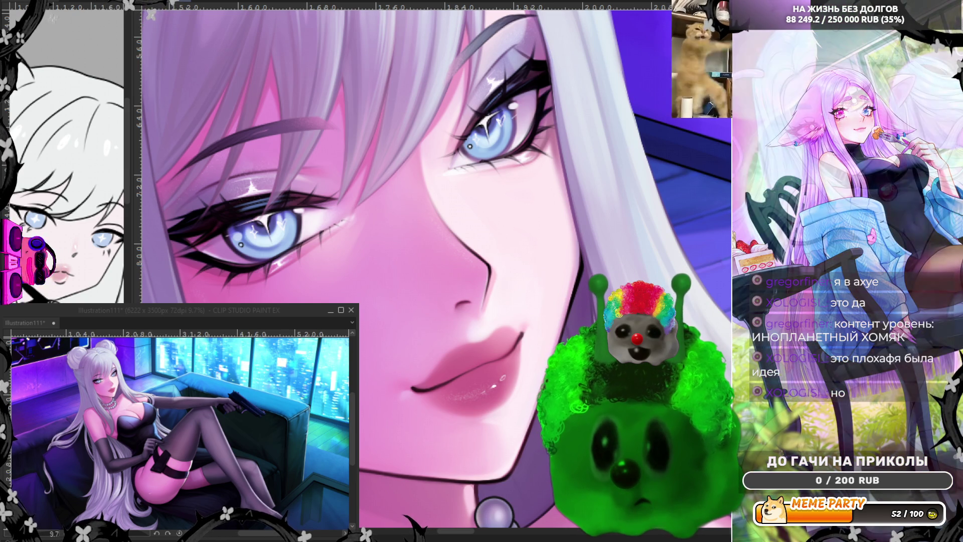
pyautogui.scroll(-1, 315, 186)
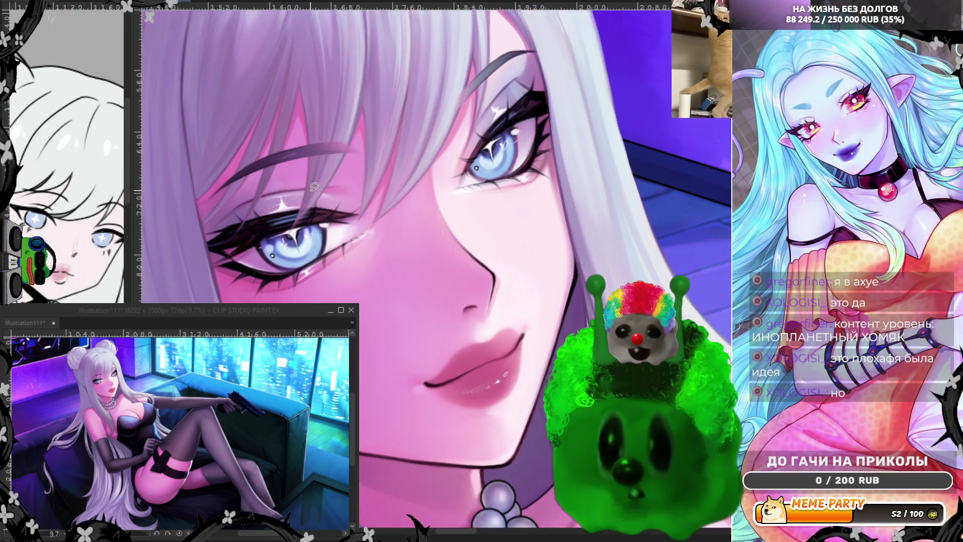
pyautogui.scroll(1, 314, 186)
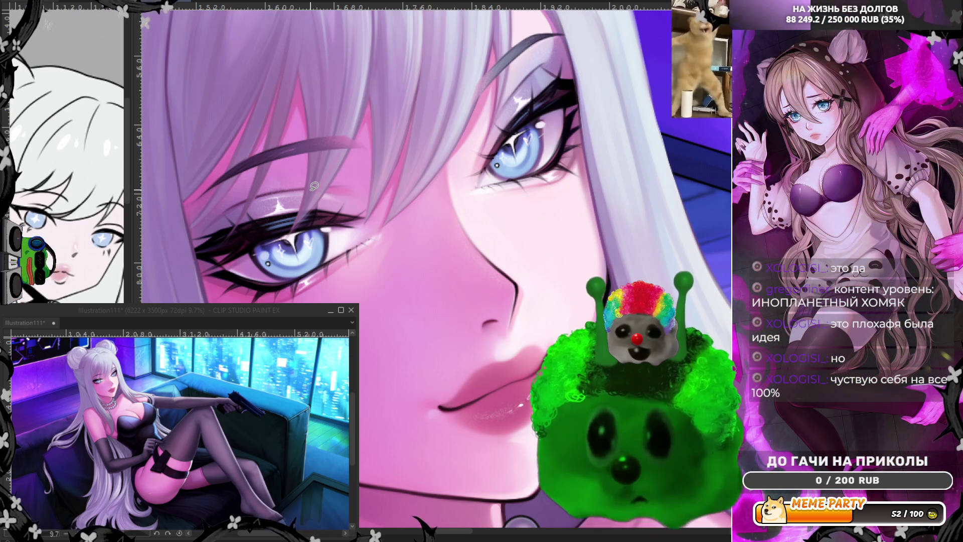
pyautogui.scroll(1, 343, 277)
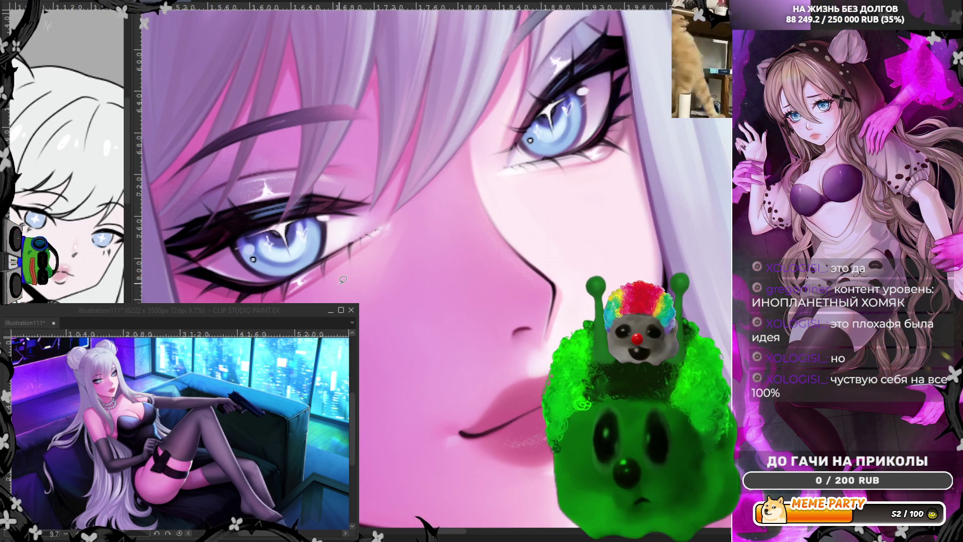
pyautogui.scroll(1, 343, 277)
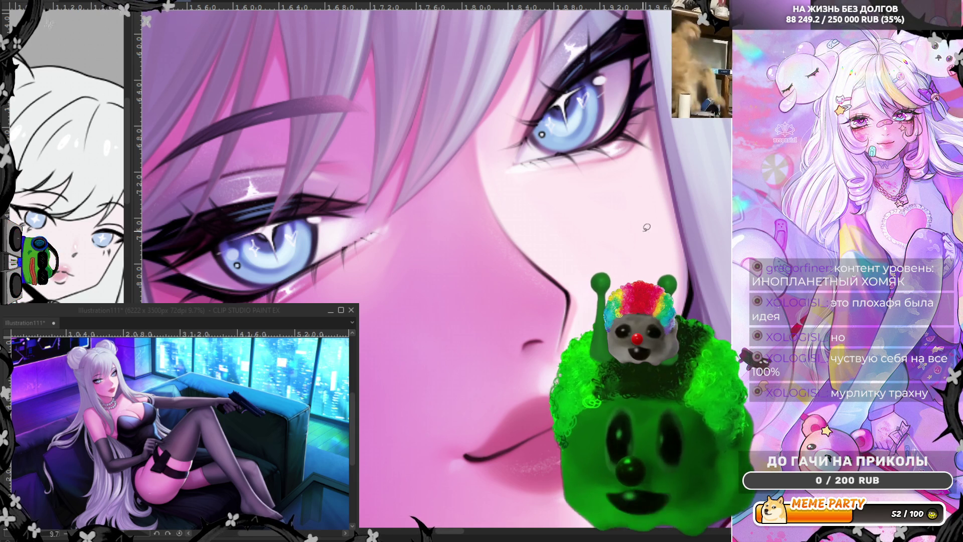
pyautogui.scroll(2, 270, 35)
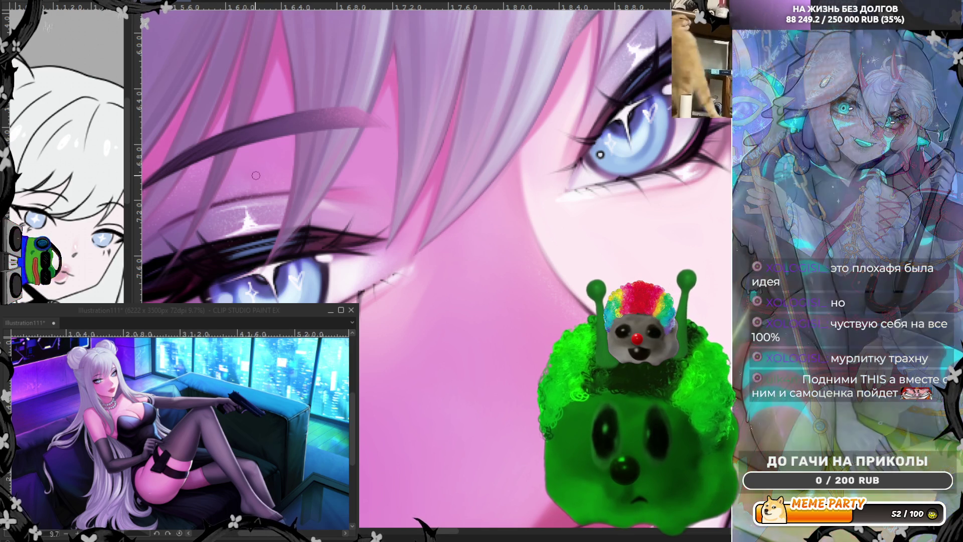
pyautogui.scroll(-1, 606, 290)
pyautogui.scroll(-1, 606, 291)
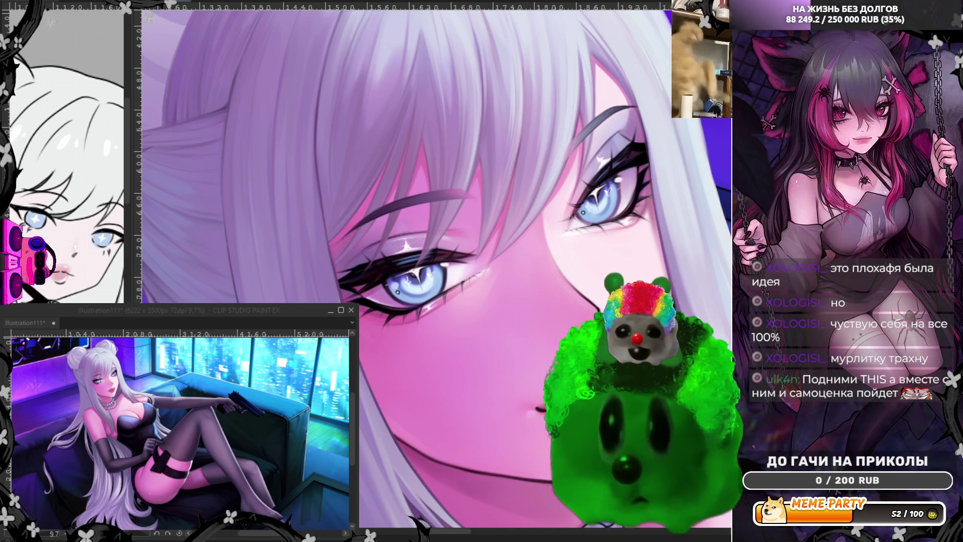
pyautogui.press('h')
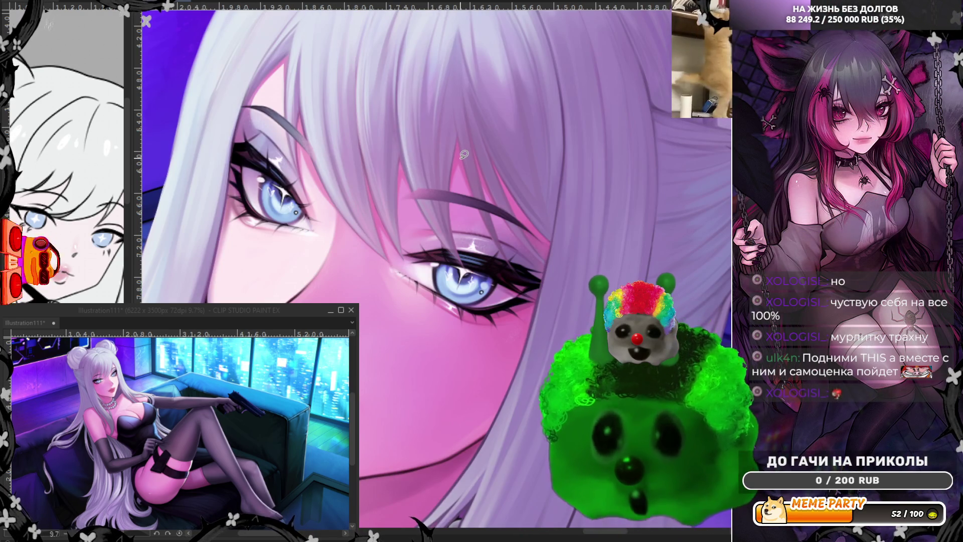
pyautogui.scroll(3, 221, 147)
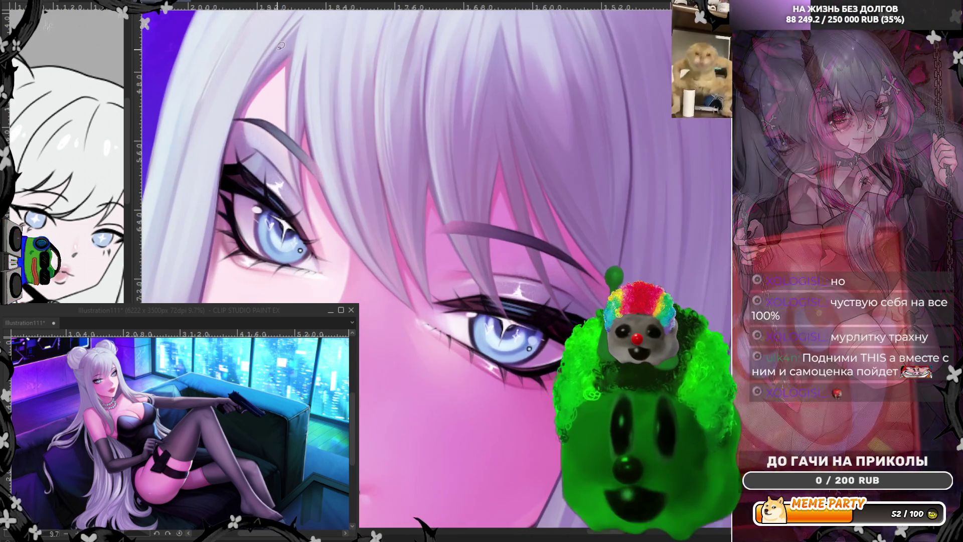
pyautogui.scroll(1, 249, 174)
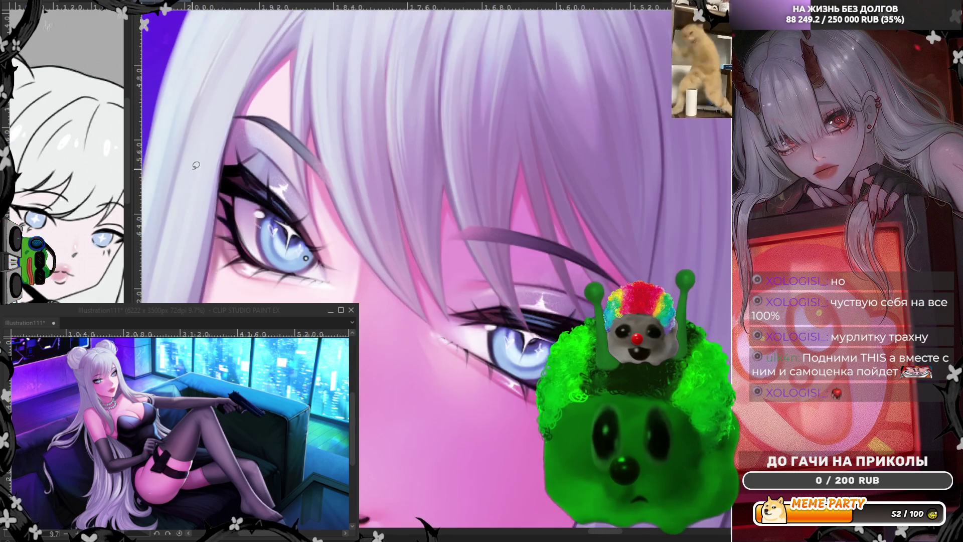
pyautogui.scroll(1, 286, 211)
pyautogui.scroll(1, 324, 249)
pyautogui.scroll(1, 360, 282)
pyautogui.scroll(1, 362, 281)
pyautogui.scroll(1, 302, 196)
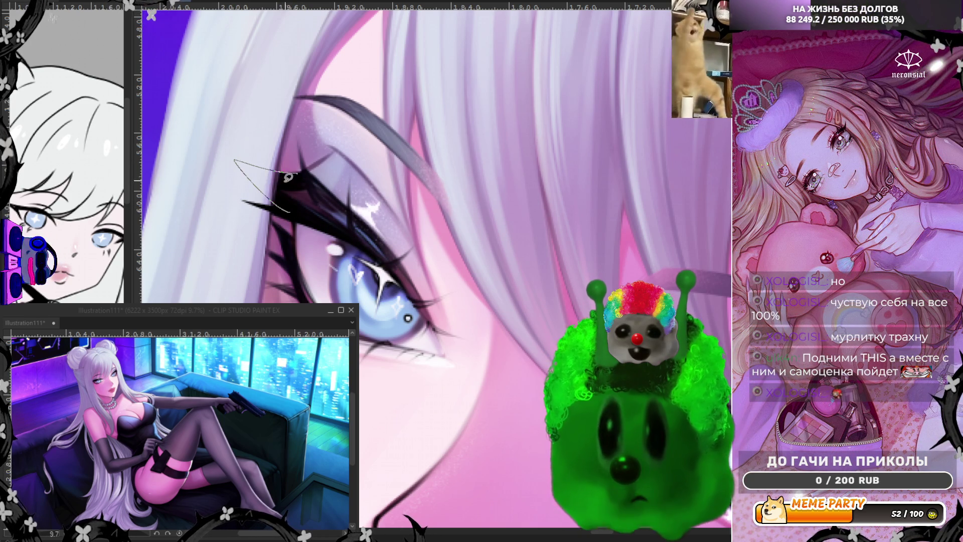
# Add dark eyelash strokes above the eye while checking it in a mirrored view
pyautogui.moveTo(290, 175); pyautogui.dragTo(289, 201)
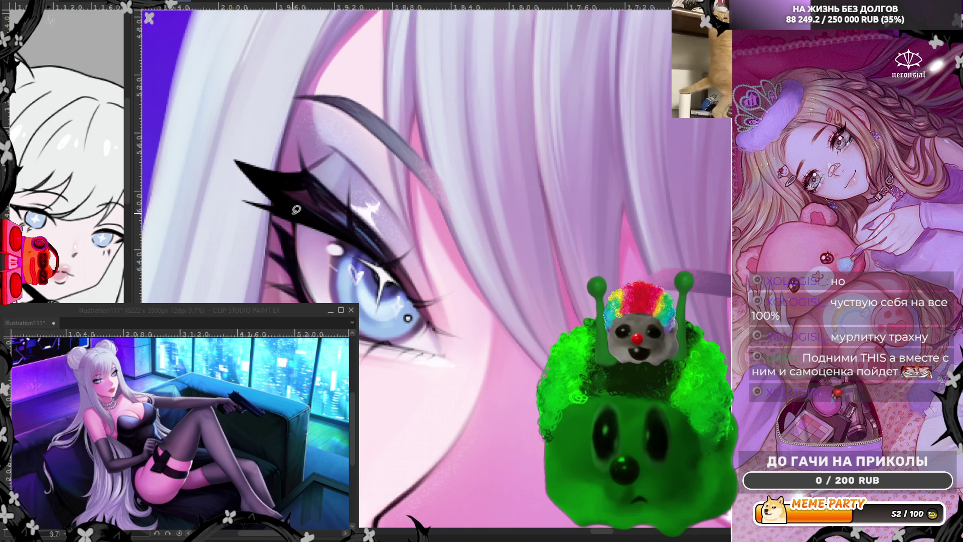
pyautogui.scroll(-3, 296, 210)
pyautogui.scroll(-2, 329, 169)
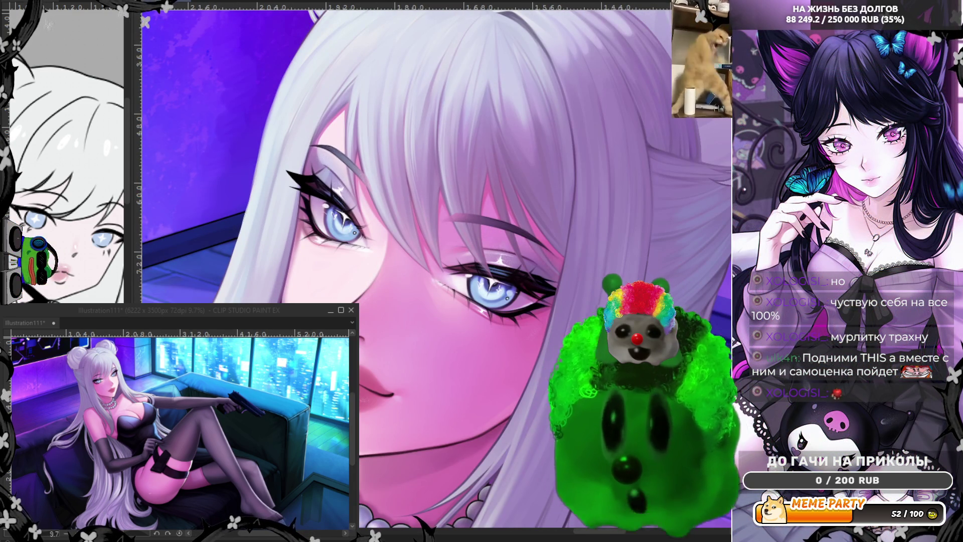
pyautogui.press('h')
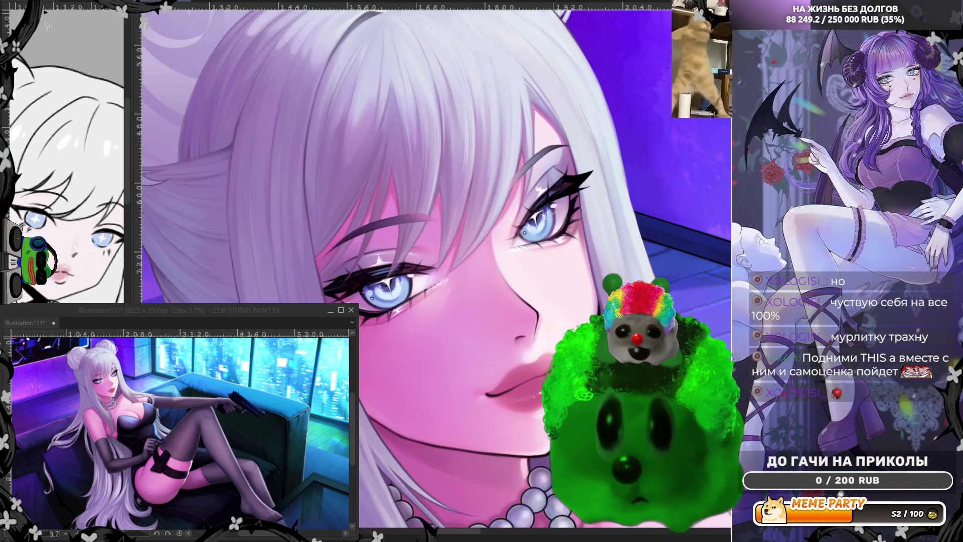
pyautogui.scroll(2, 315, 45)
pyautogui.scroll(2, 229, 240)
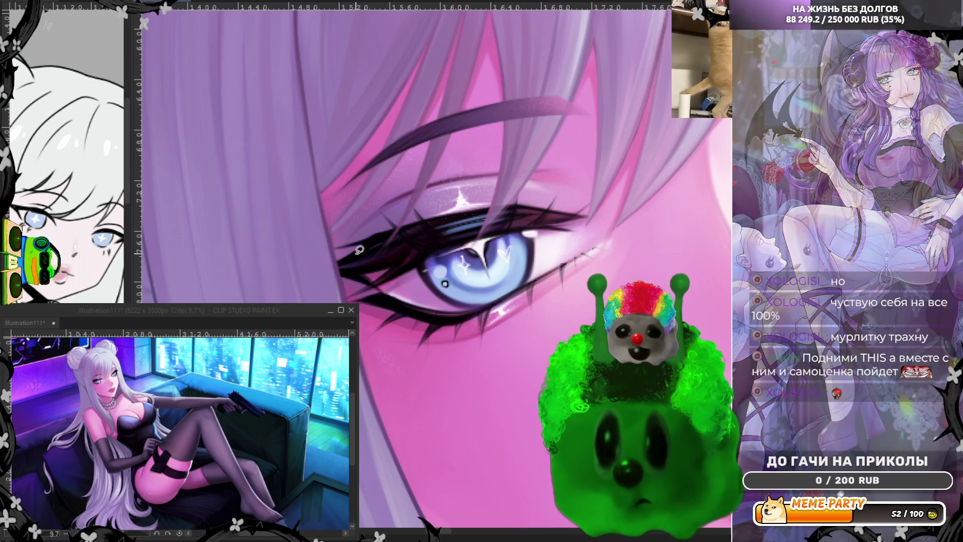
pyautogui.moveTo(356, 260); pyautogui.dragTo(354, 258)
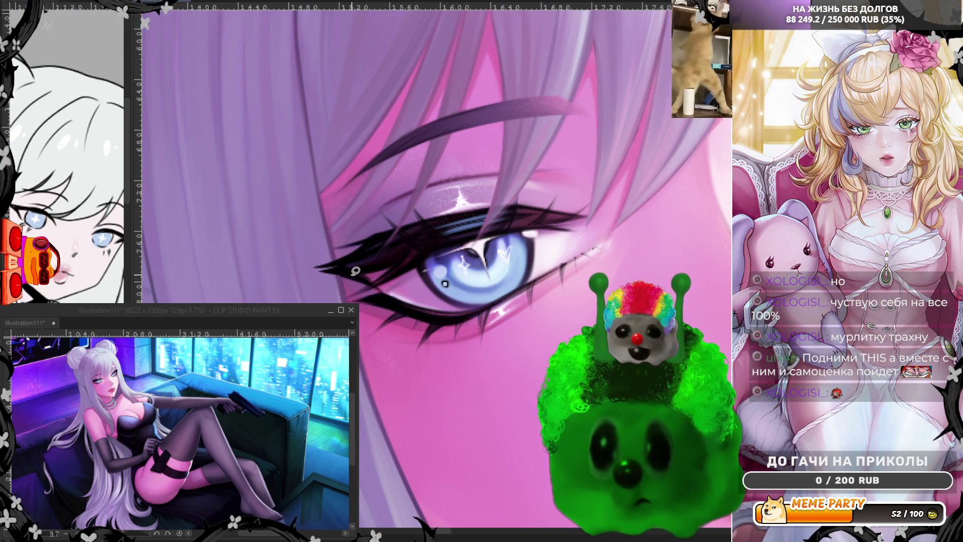
# Darken and lengthen the upper lashes and stroke along the lower lash line
pyautogui.moveTo(349, 276); pyautogui.dragTo(306, 266)
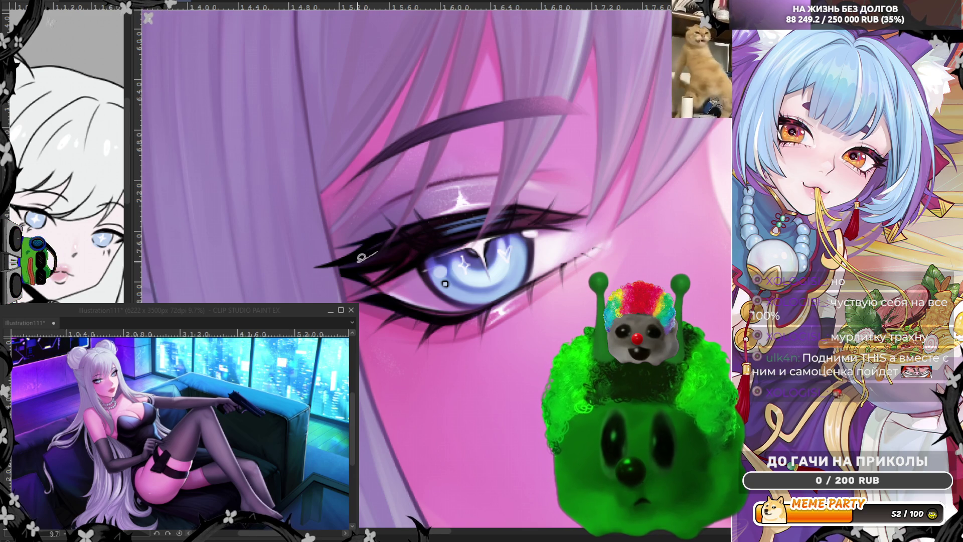
pyautogui.moveTo(308, 266); pyautogui.dragTo(309, 266)
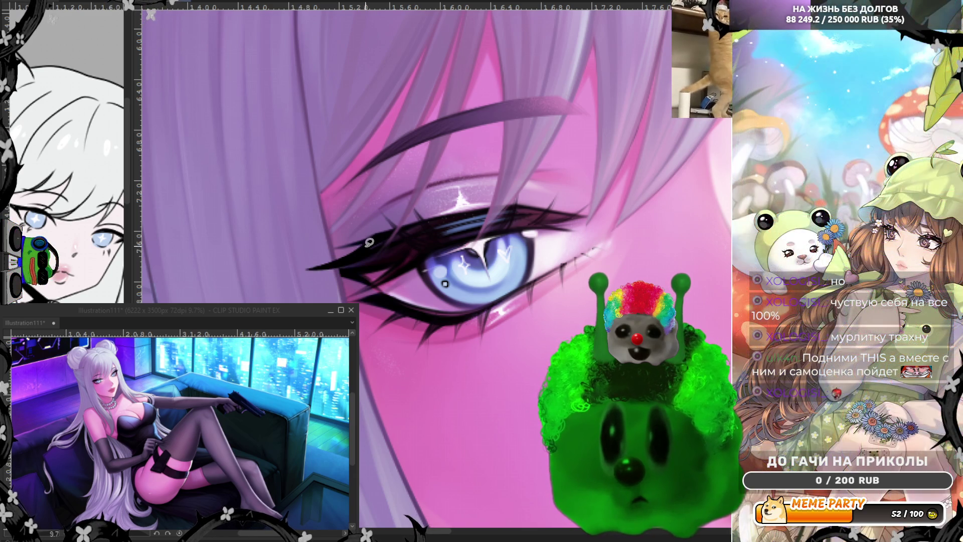
pyautogui.moveTo(373, 280); pyautogui.dragTo(307, 269)
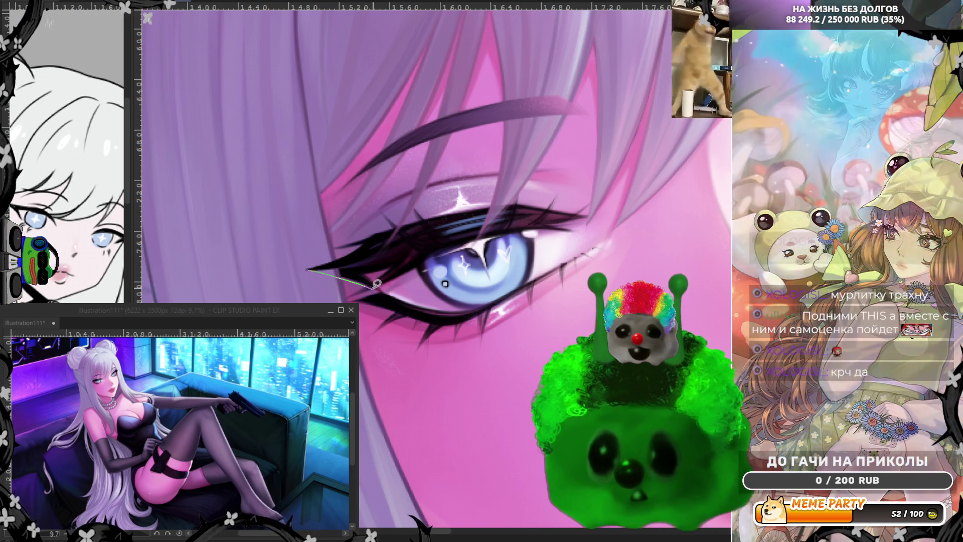
pyautogui.moveTo(373, 286); pyautogui.dragTo(309, 270)
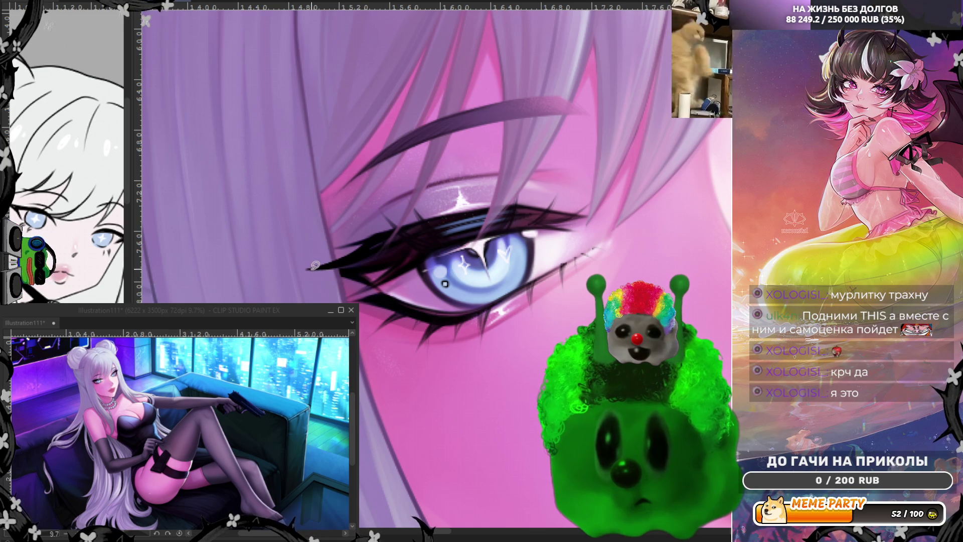
pyautogui.moveTo(372, 282); pyautogui.dragTo(374, 285)
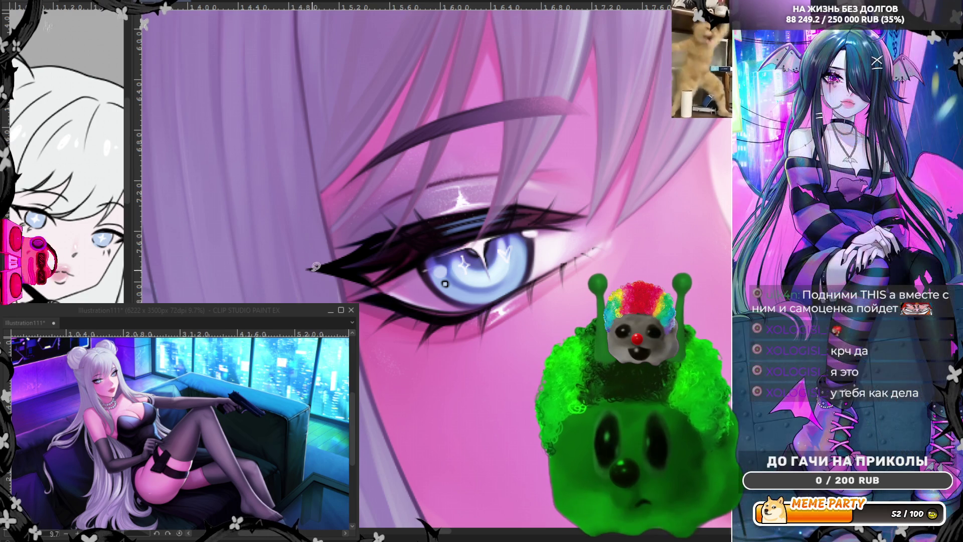
# Redo the eyeliner wing at the outer corner with a bolder taper and thin tip stroke
pyautogui.moveTo(332, 270)
pyautogui.mouseDown()
pyautogui.moveTo(309, 267)
pyautogui.moveTo(371, 286)
pyautogui.mouseUp()
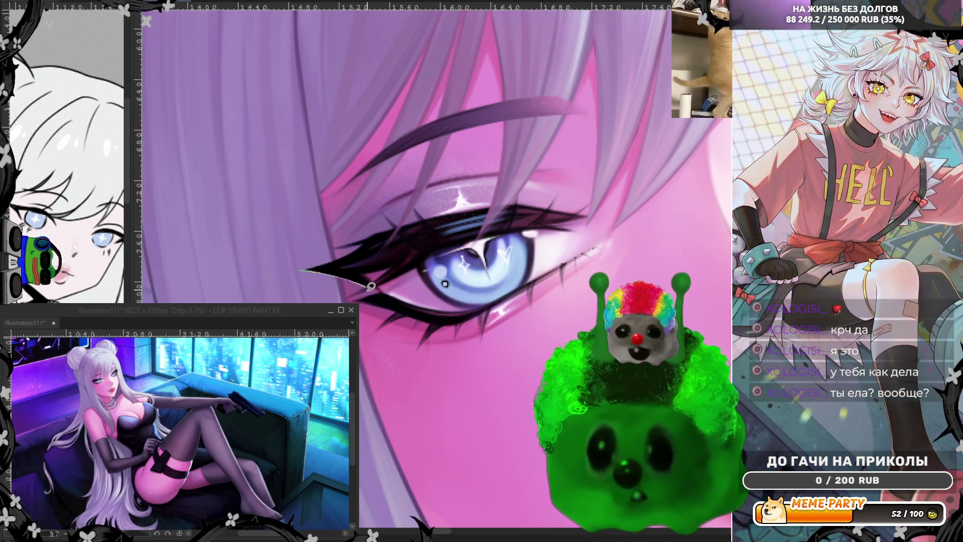
pyautogui.hotkey('ctrl', 'z')
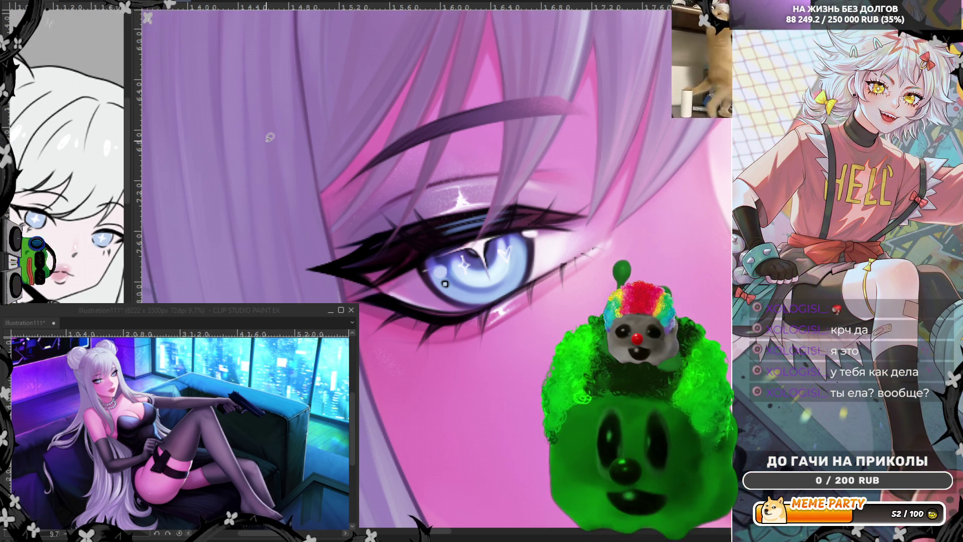
pyautogui.moveTo(309, 268); pyautogui.dragTo(351, 255)
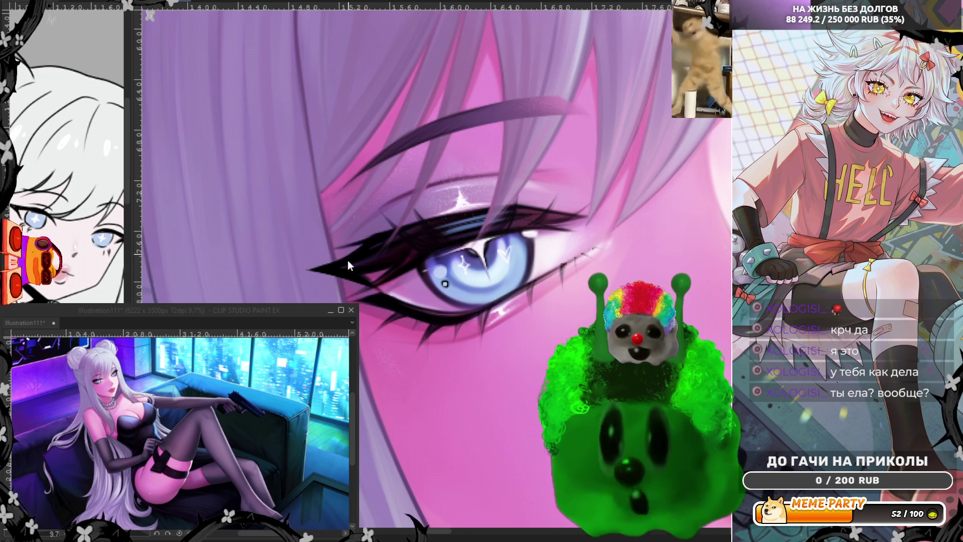
pyautogui.moveTo(299, 269); pyautogui.dragTo(343, 244)
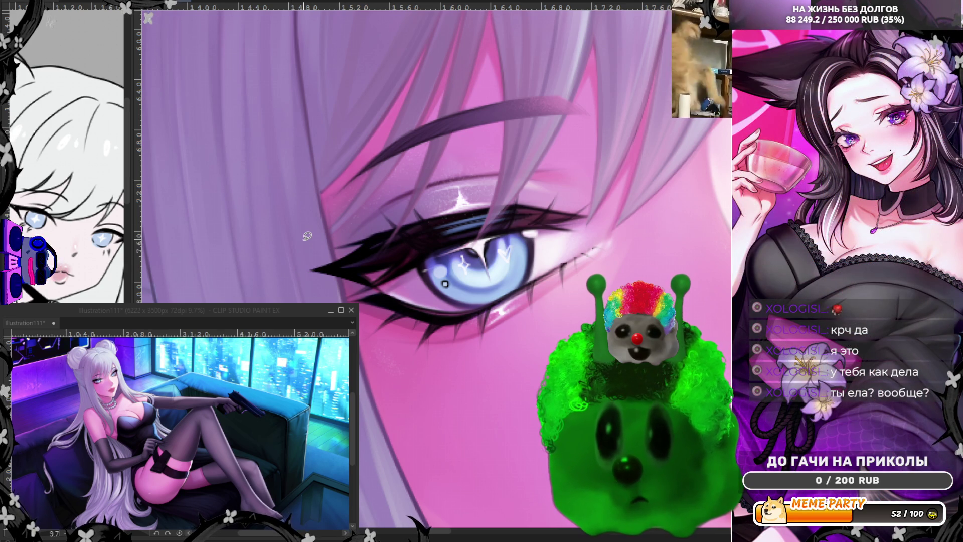
pyautogui.scroll(-2, 307, 236)
pyautogui.scroll(-2, 308, 236)
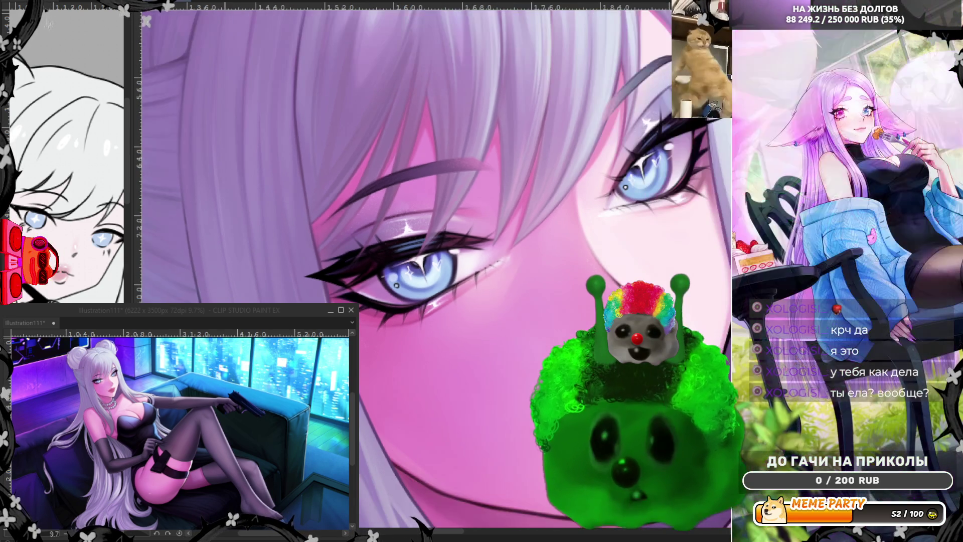
pyautogui.scroll(-2, 307, 236)
pyautogui.scroll(-1, 308, 236)
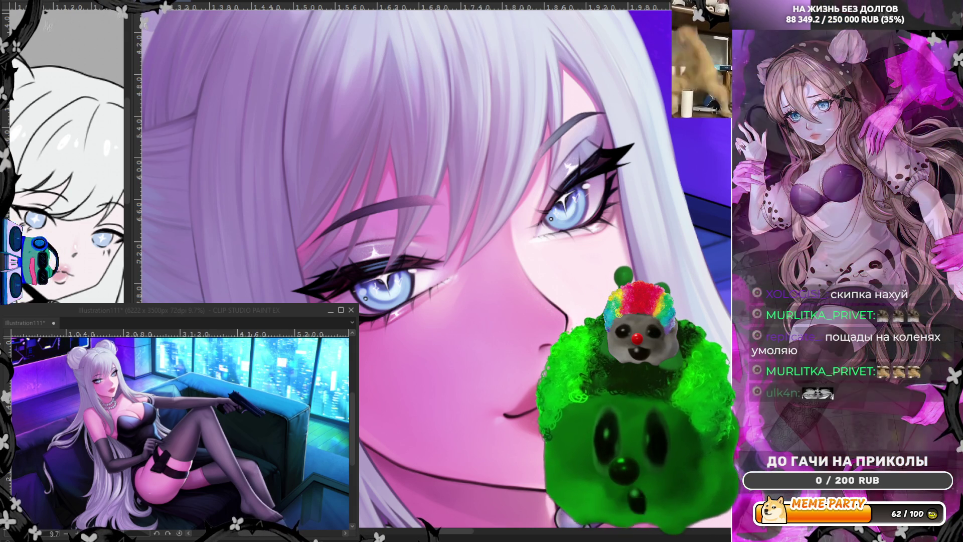
# Briefly visit the avatar Editor, then switch back to live PNGTube mode
pyautogui.rightClick(143, 199)
pyautogui.click(156, 204)
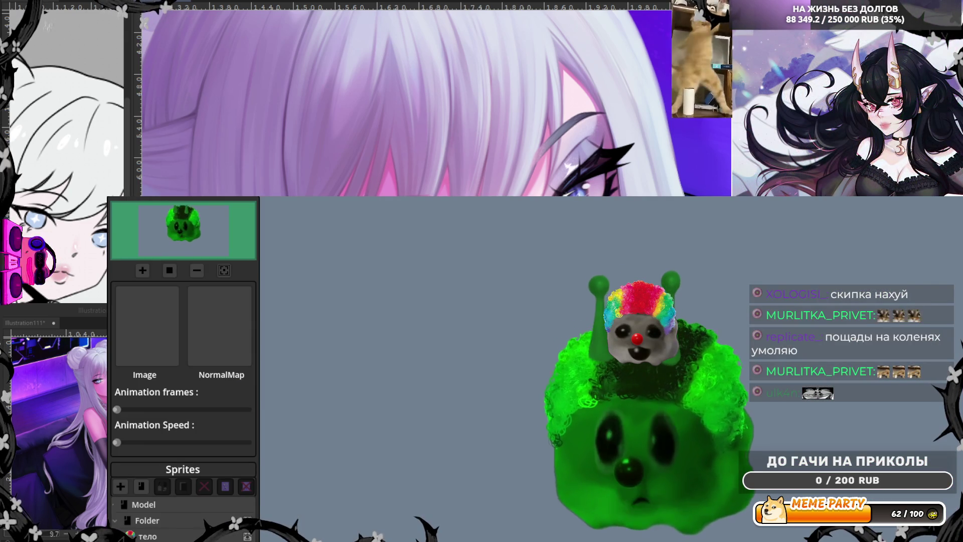
pyautogui.rightClick(142, 199)
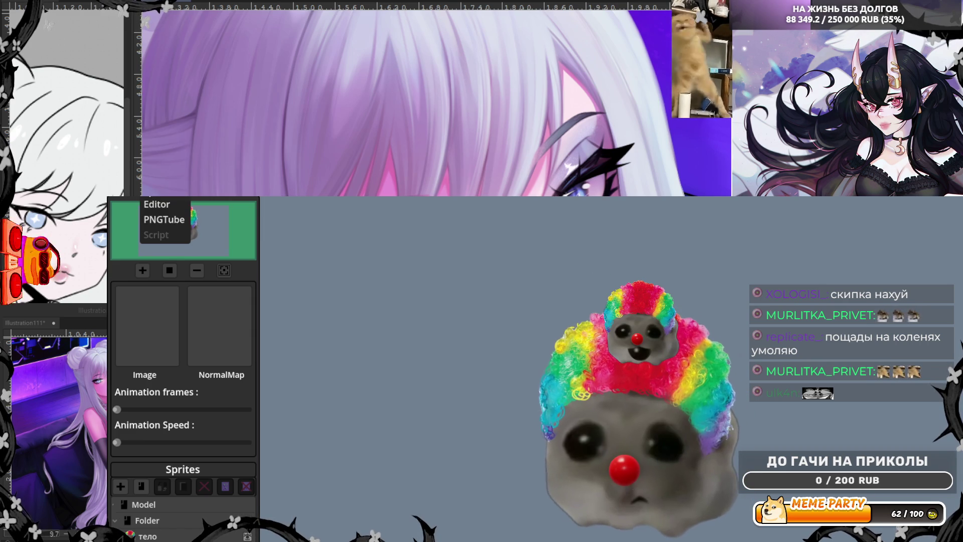
pyautogui.click(160, 219)
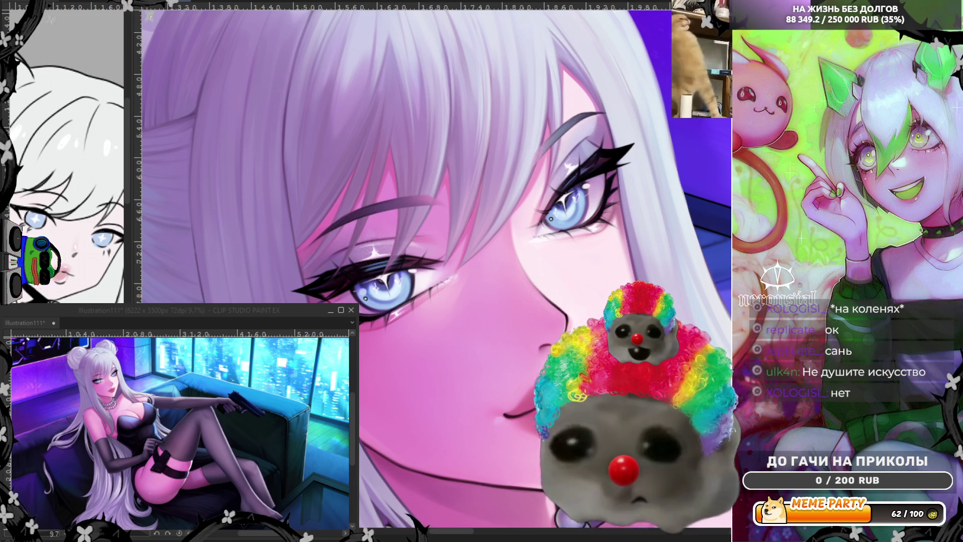
# Zoom out to the full upper body and mirror the view to check for errors
pyautogui.hotkey('ctrl', '-')
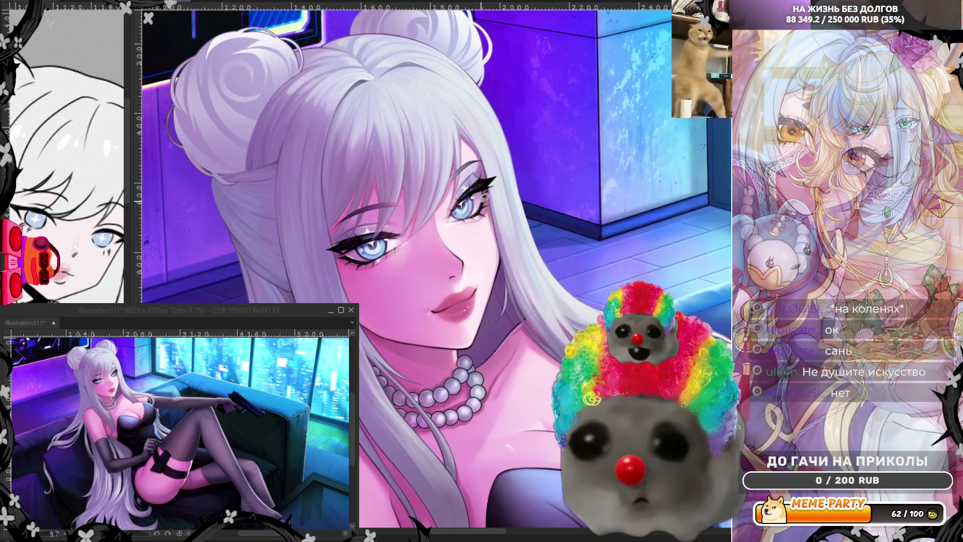
pyautogui.hotkey('ctrl', '-')
pyautogui.hotkey('ctrl', '-')
pyautogui.press('h')
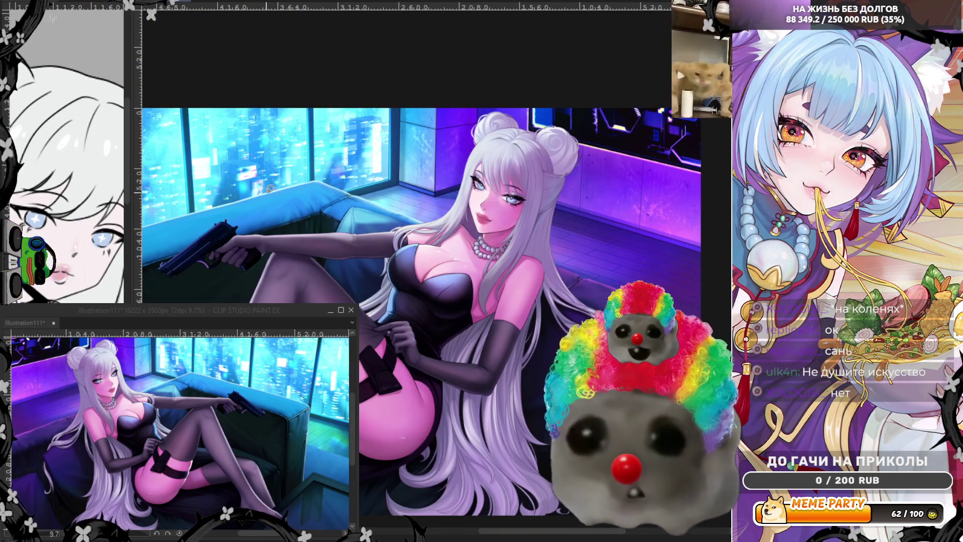
pyautogui.hotkey('ctrl', '-')
pyautogui.hotkey('ctrl', '+')
pyautogui.hotkey('ctrl', '+')
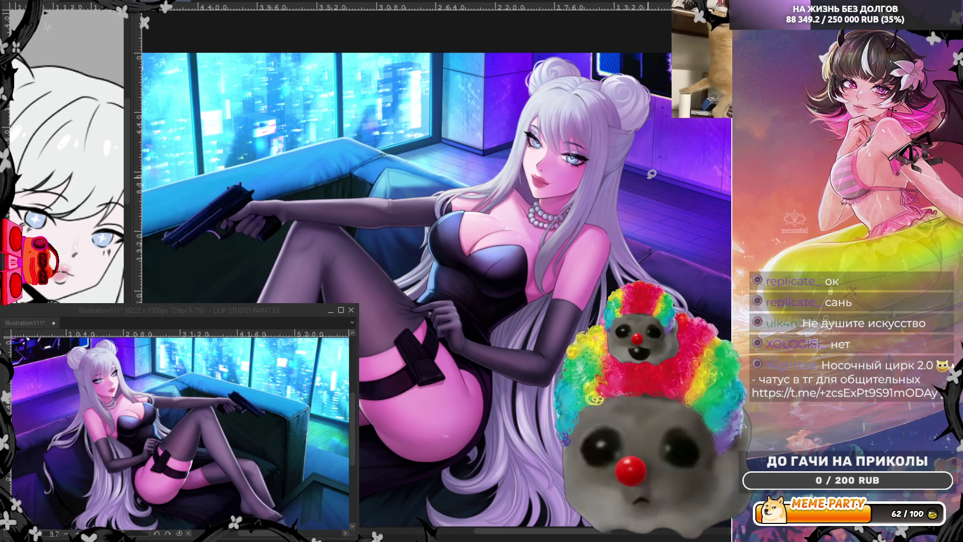
pyautogui.scroll(1, 572, 166)
pyautogui.scroll(2, 557, 158)
pyautogui.scroll(2, 541, 154)
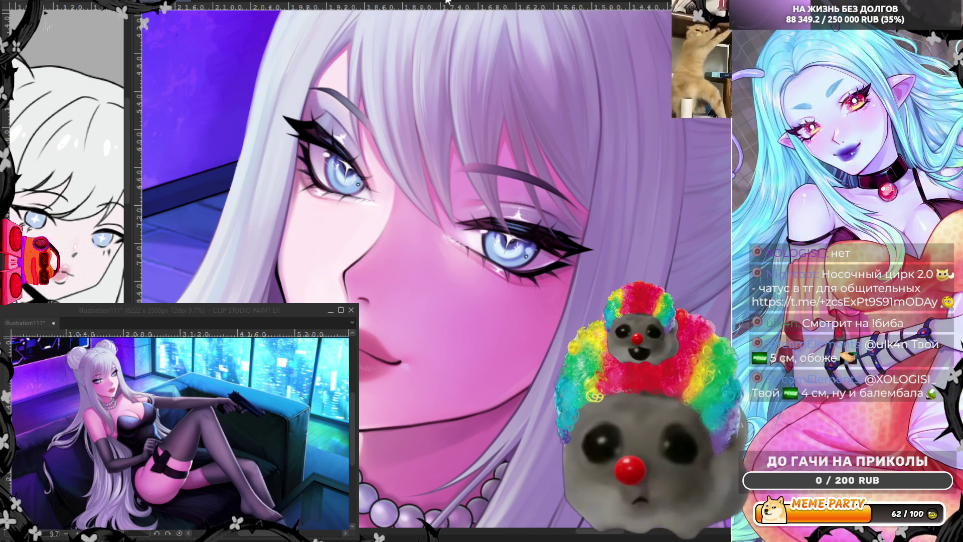
# Unmirror the face to inspect the eyes, then mirror it again
pyautogui.press('h')
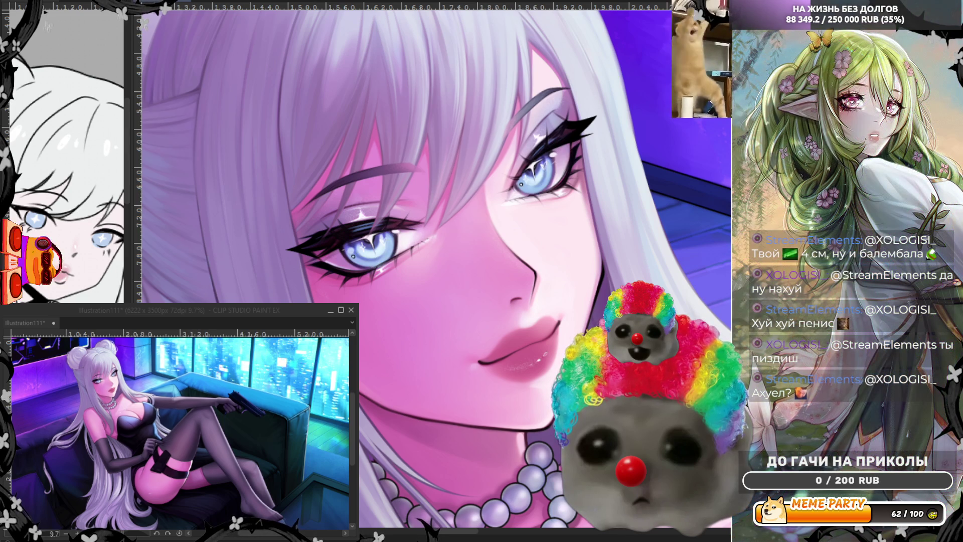
pyautogui.scroll(3, 400, 264)
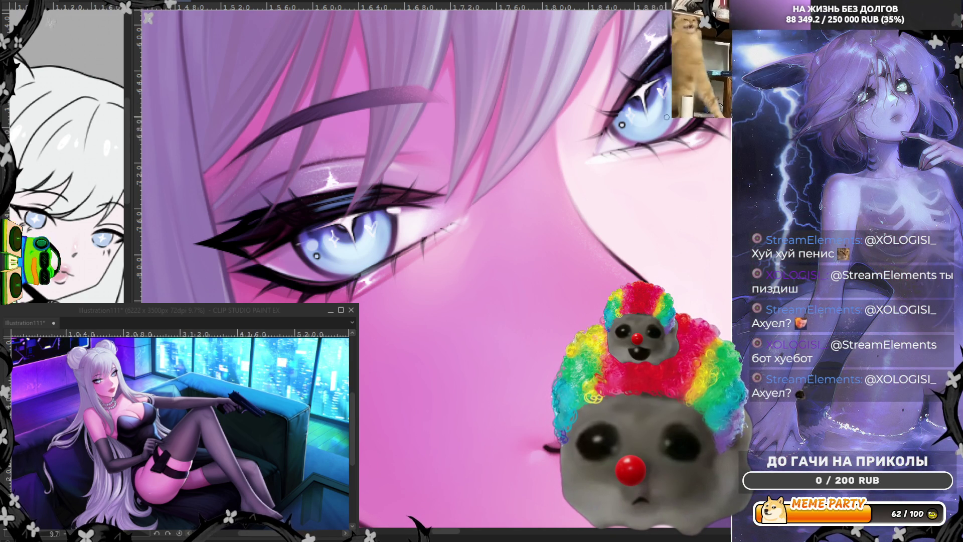
pyautogui.press('h')
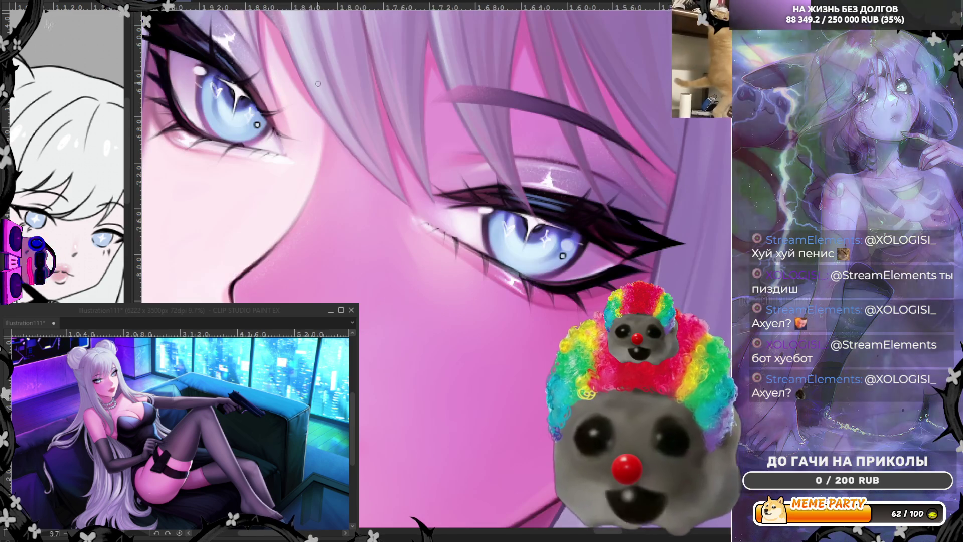
# Sample a painting colour from the eye and pan to the nose and lips
pyautogui.keyDown('alt'); pyautogui.click(524, 243); pyautogui.keyUp('alt')
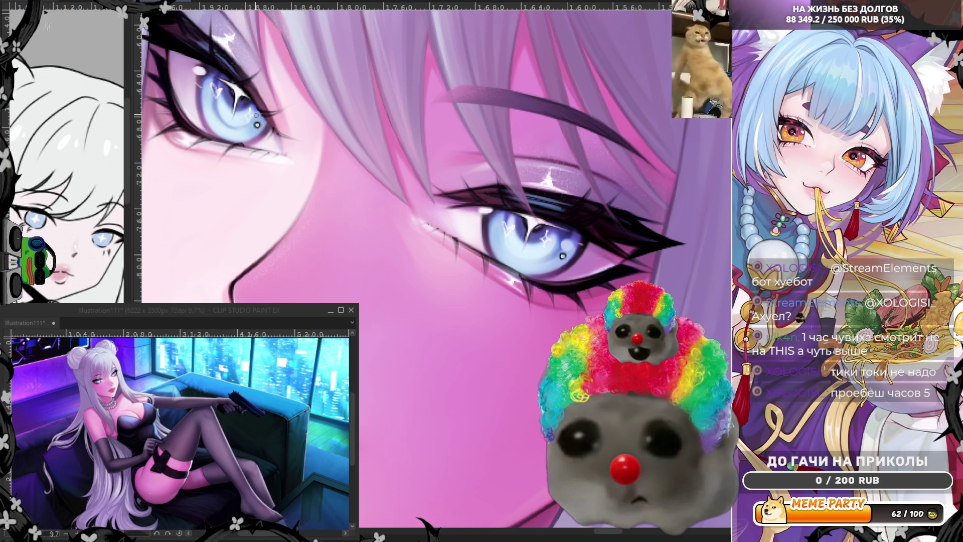
pyautogui.scroll(-2, 501, 287)
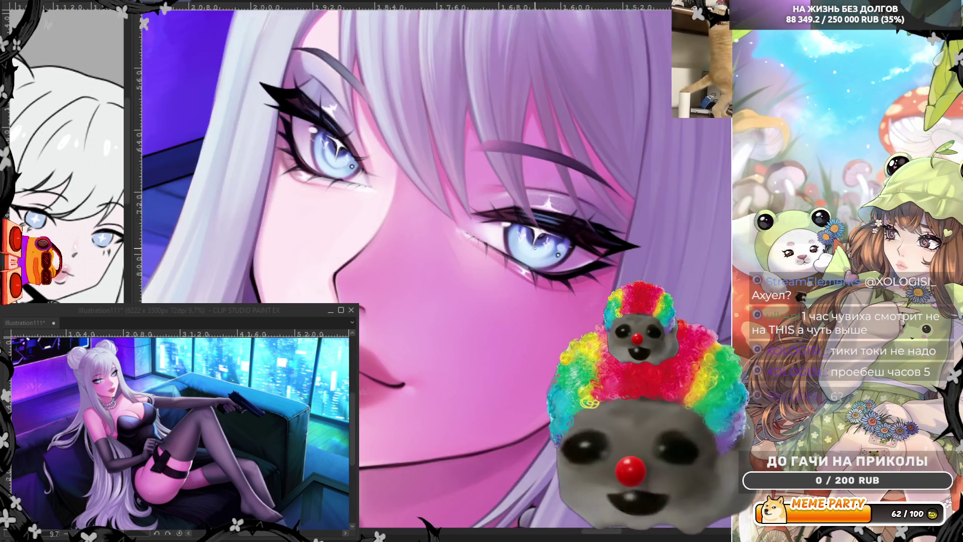
pyautogui.scroll(-1, 500, 287)
pyautogui.scroll(1, 500, 286)
pyautogui.scroll(2, 500, 287)
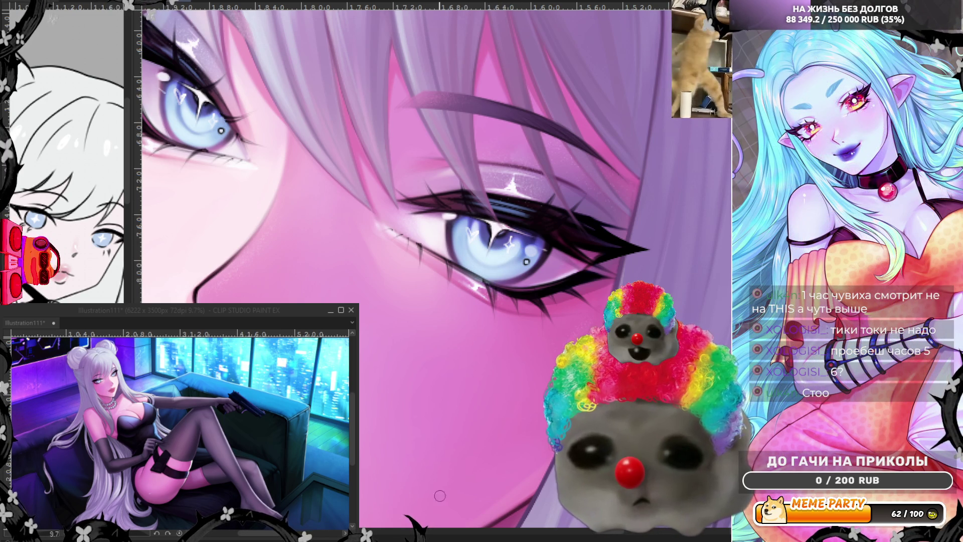
pyautogui.moveTo(168, 125); pyautogui.dragTo(341, 140)
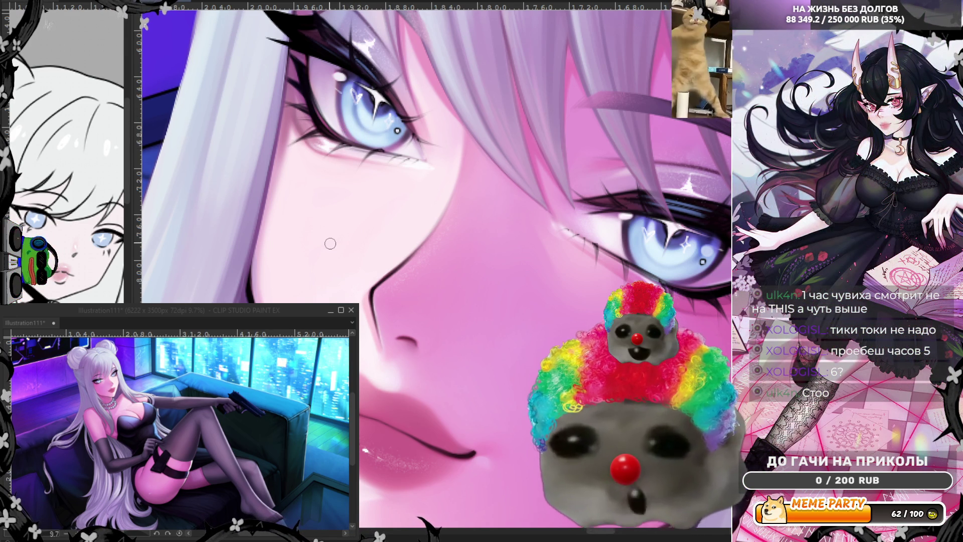
pyautogui.scroll(-2, 383, 131)
pyautogui.scroll(-2, 447, 195)
pyautogui.scroll(-2, 447, 194)
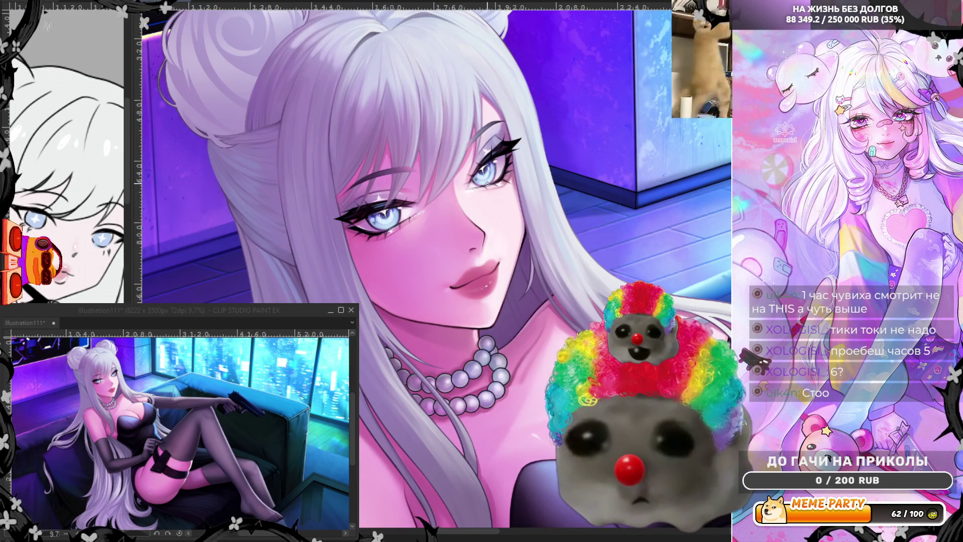
pyautogui.scroll(2, 426, 146)
pyautogui.scroll(2, 426, 145)
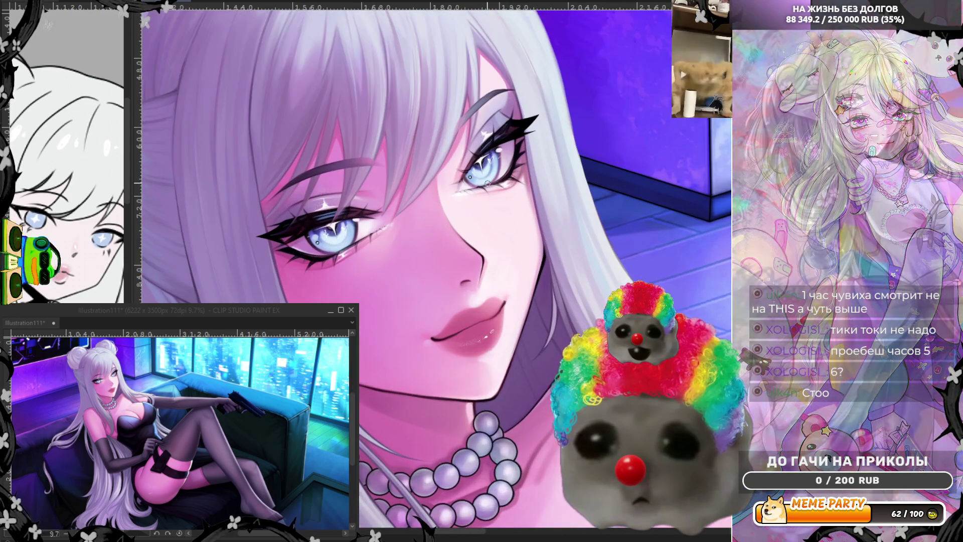
pyautogui.scroll(2, 425, 145)
pyautogui.scroll(2, 426, 145)
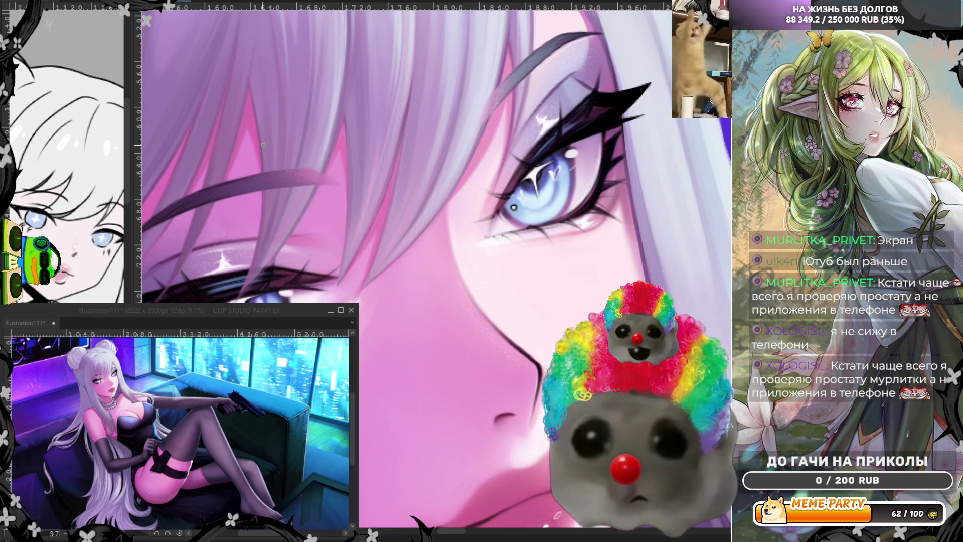
pyautogui.hotkey('ctrl', '-')
pyautogui.hotkey('ctrl', '-')
pyautogui.hotkey('ctrl', '-')
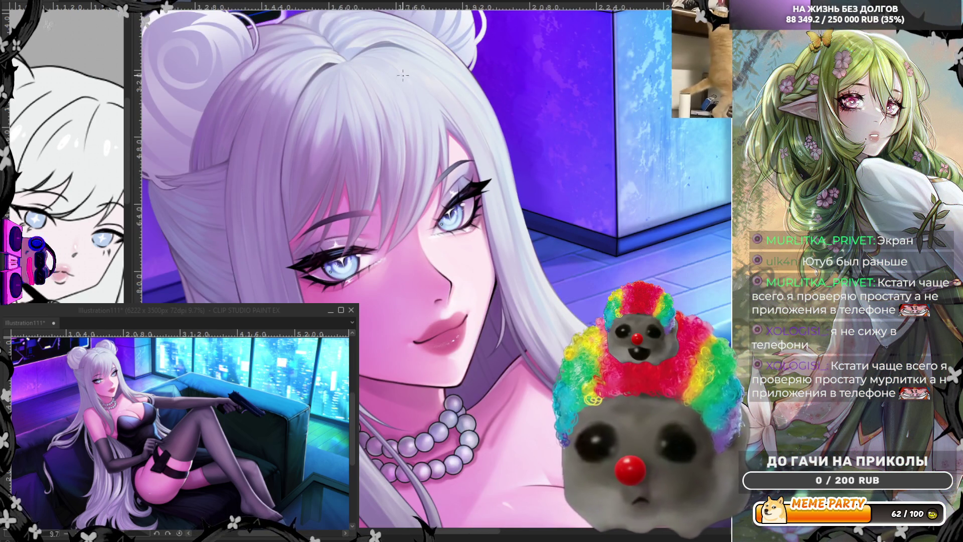
pyautogui.hotkey('ctrl', '+')
pyautogui.hotkey('ctrl', '+')
pyautogui.hotkey('ctrl', '+')
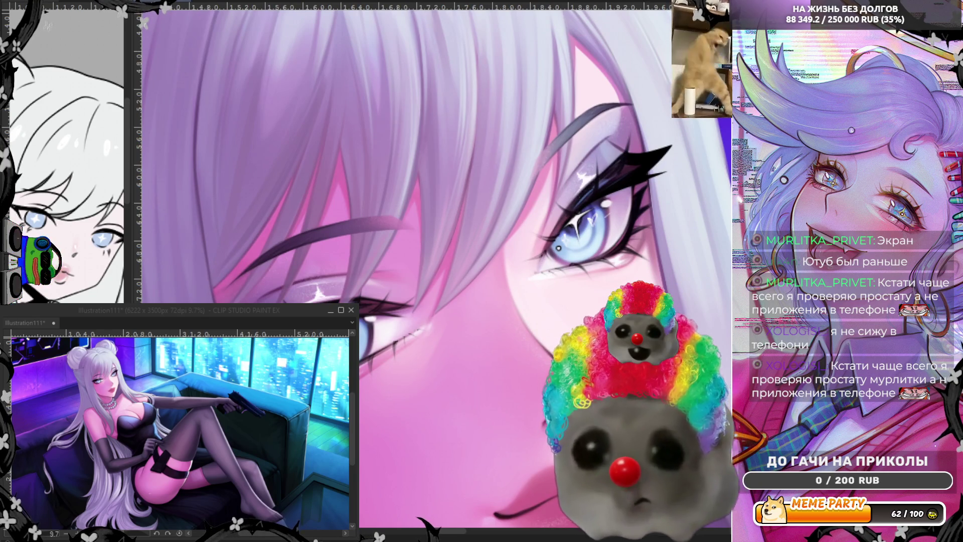
pyautogui.hotkey('ctrl', '+')
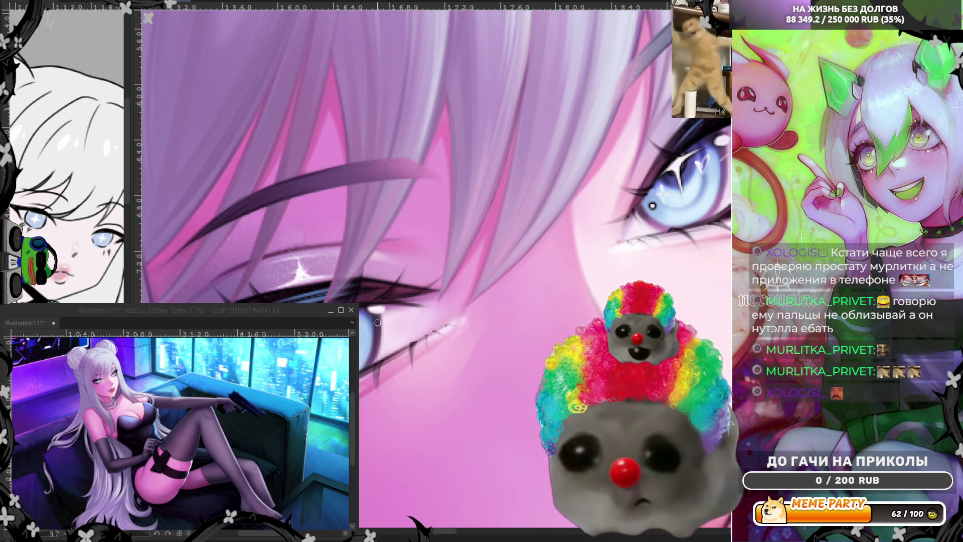
pyautogui.scroll(-3, 374, 320)
pyautogui.scroll(3, 419, 251)
pyautogui.scroll(1, 419, 252)
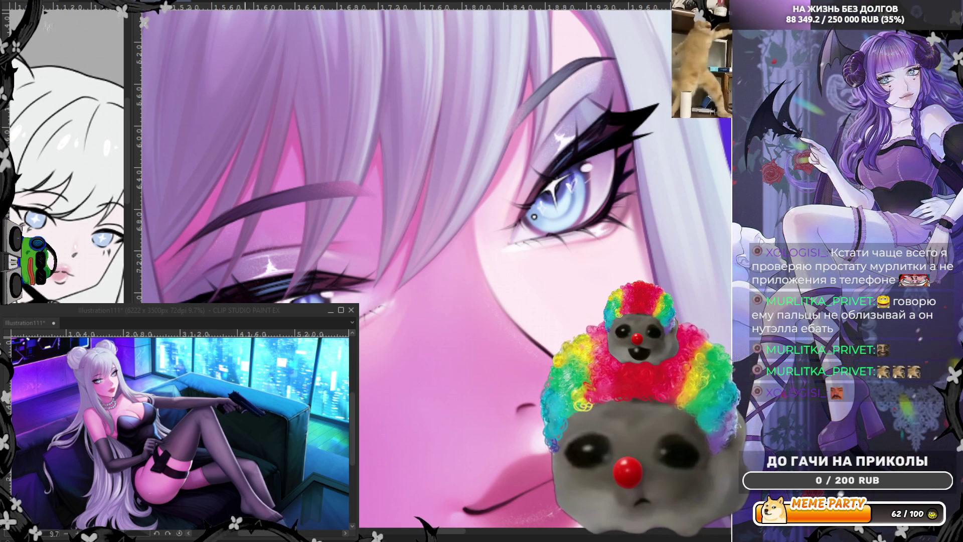
pyautogui.moveTo(609, 452); pyautogui.dragTo(519, 347)
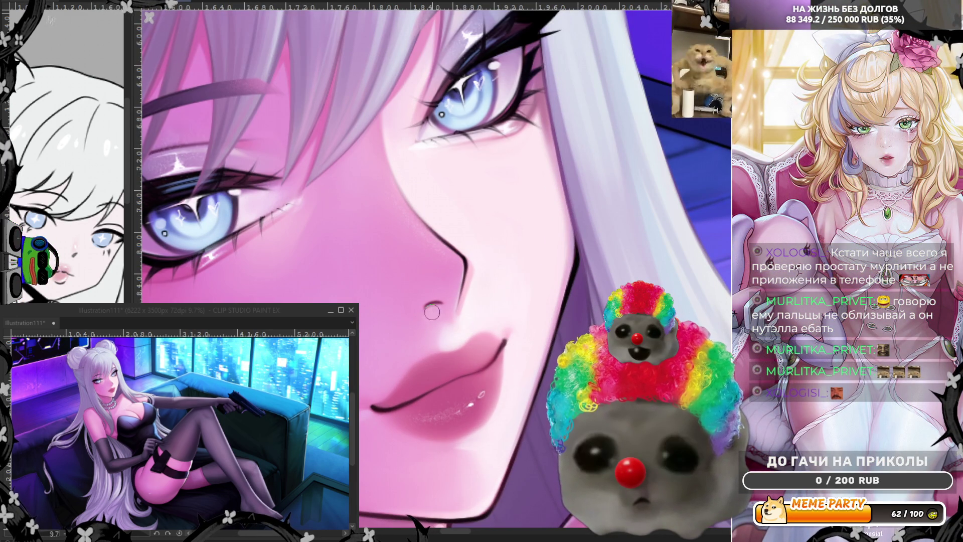
pyautogui.scroll(-5, 531, 196)
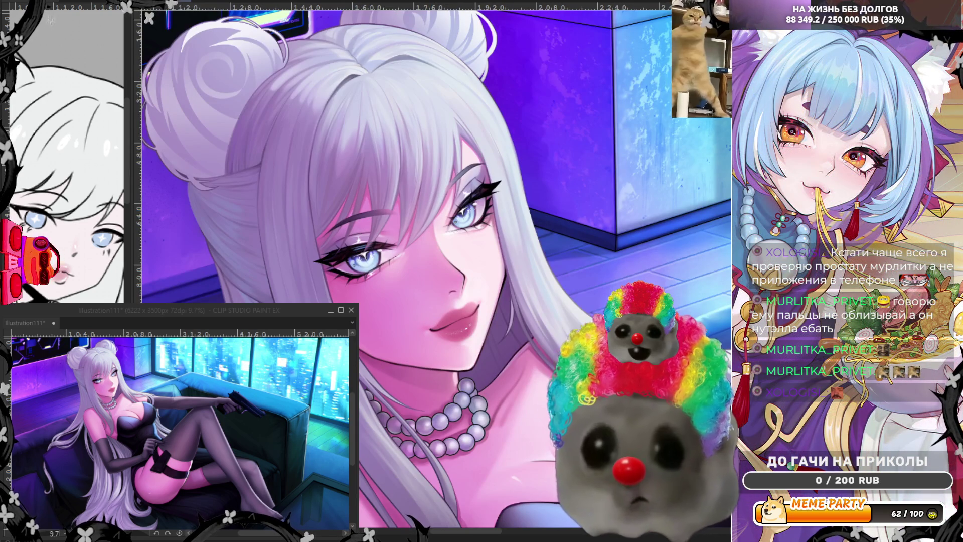
pyautogui.moveTo(359, 290); pyautogui.dragTo(400, 311)
pyautogui.scroll(-1, 401, 311)
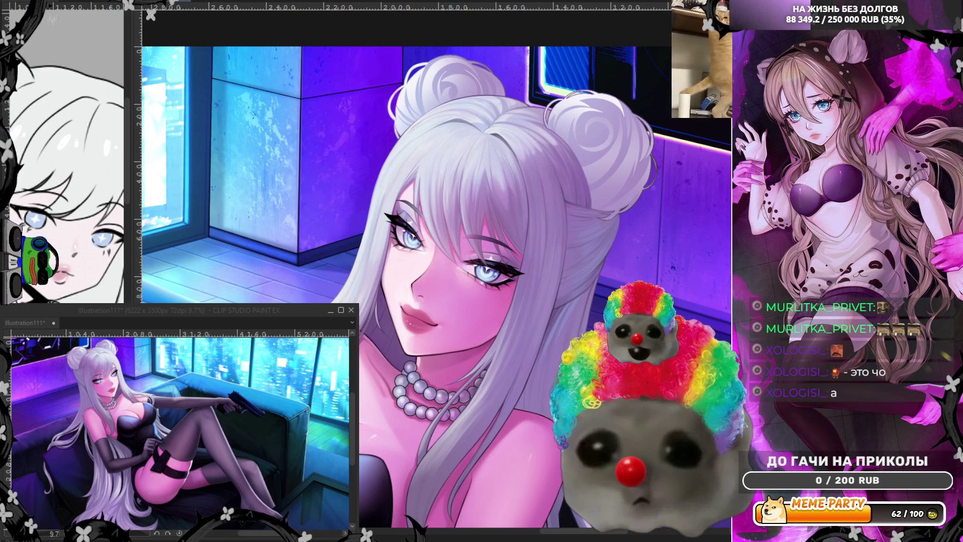
pyautogui.scroll(1, 452, 260)
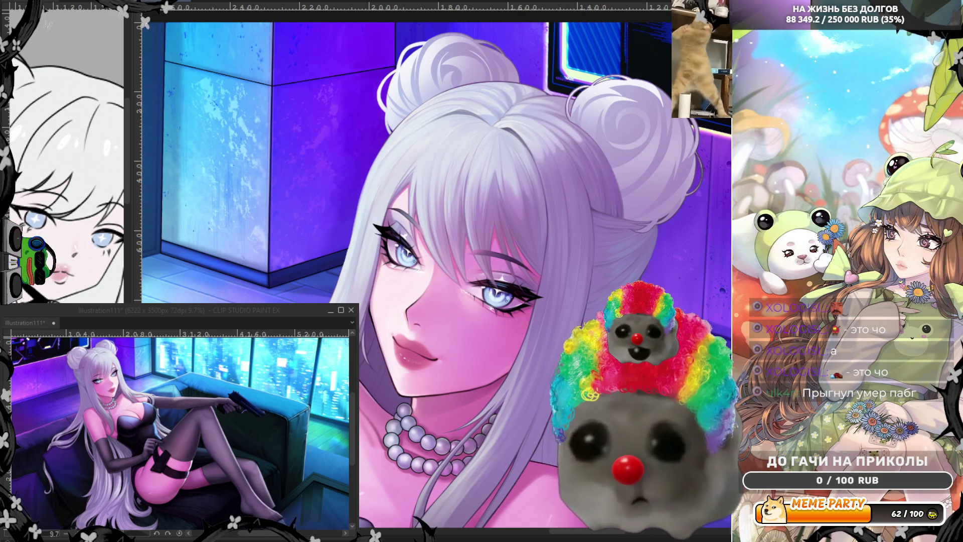
# Flip the canvas back to its unmirrored orientation
pyautogui.press('h')
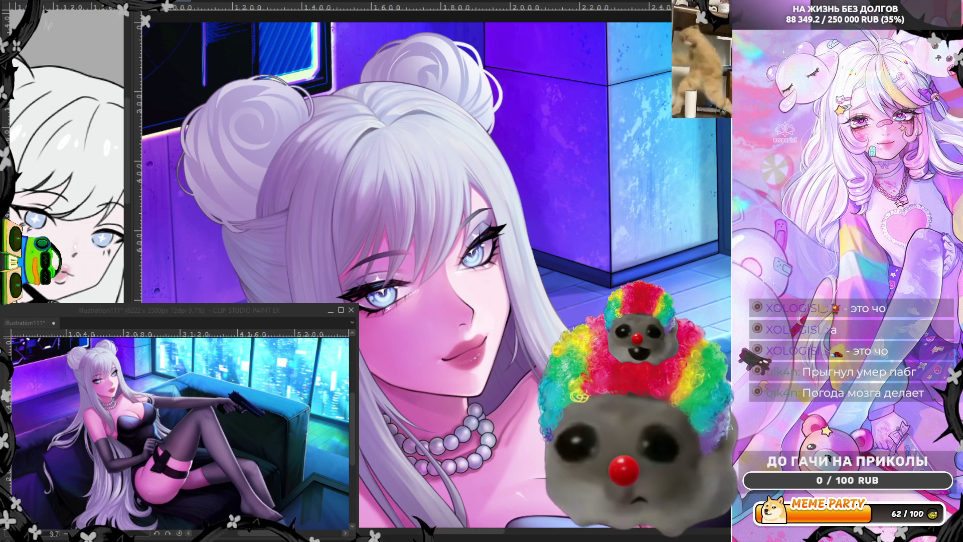
pyautogui.scroll(-2, 433, 271)
pyautogui.scroll(2, 433, 271)
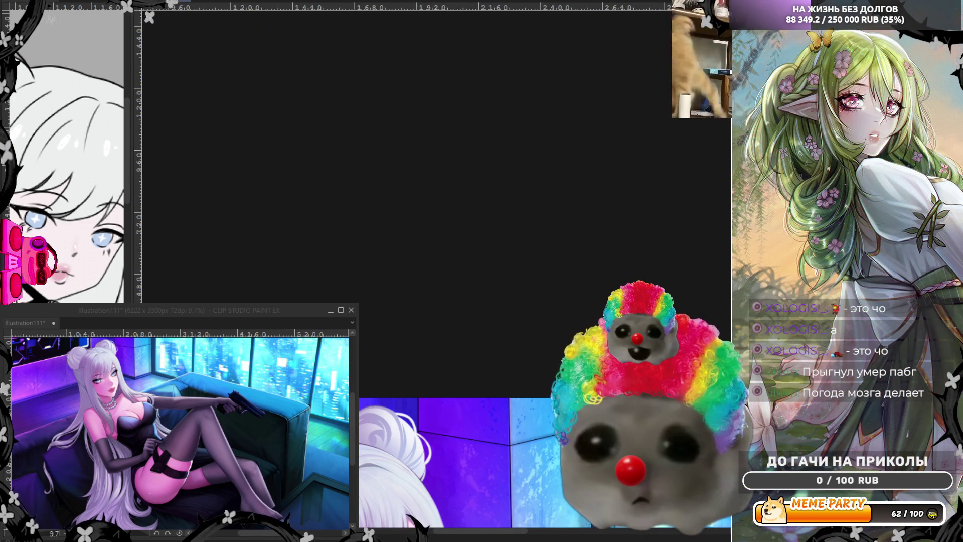
pyautogui.scroll(2, 433, 271)
pyautogui.scroll(2, 433, 270)
pyautogui.scroll(1, 433, 272)
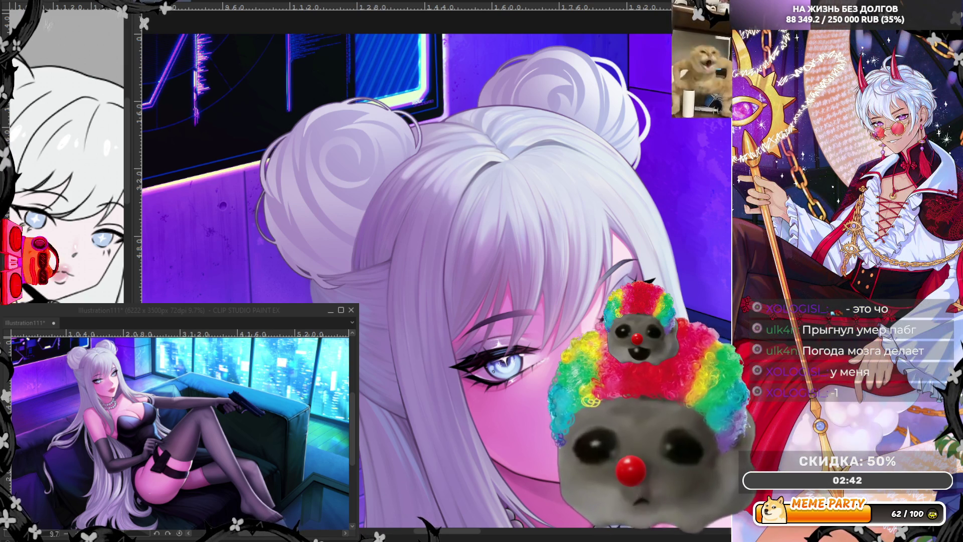
pyautogui.scroll(1, 452, 437)
pyautogui.scroll(1, 452, 437)
pyautogui.scroll(1, 452, 436)
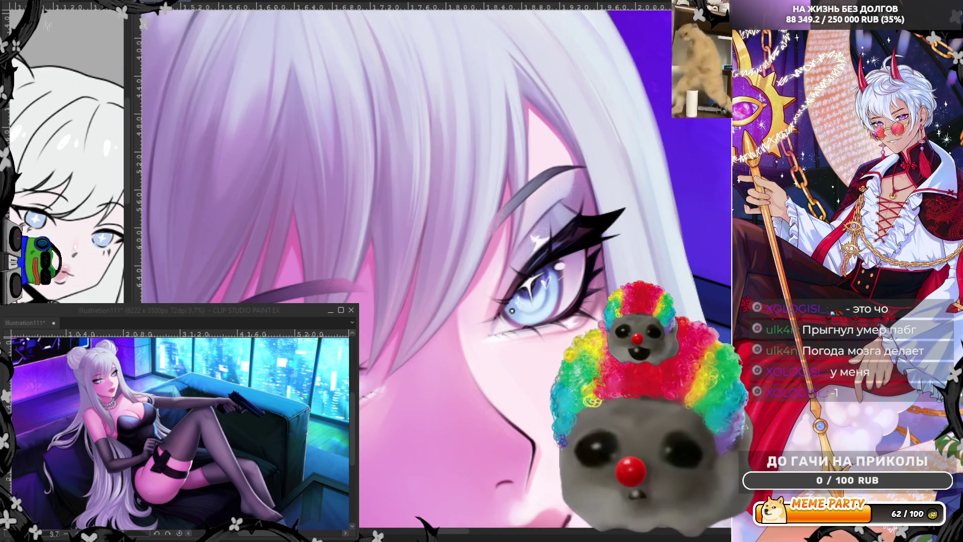
pyautogui.scroll(1, 452, 437)
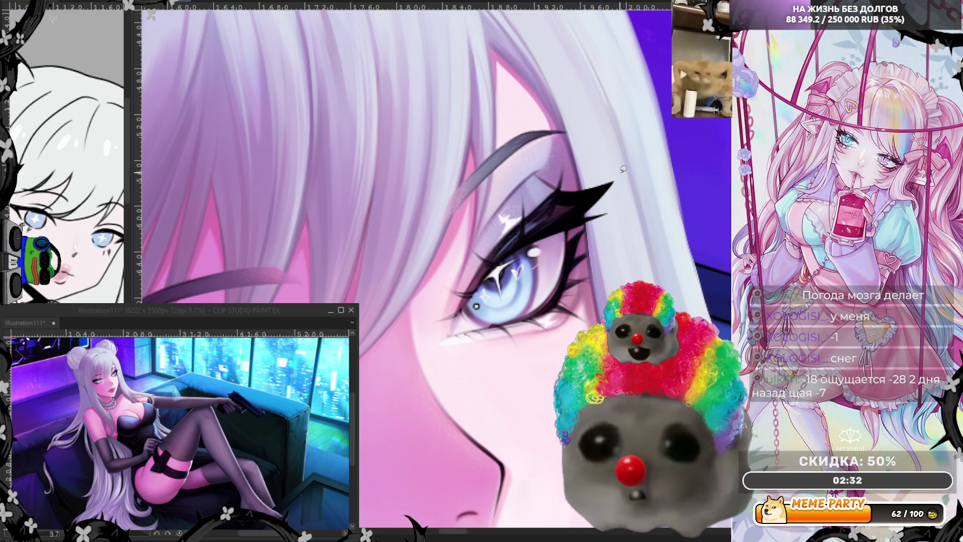
pyautogui.moveTo(591, 194); pyautogui.dragTo(612, 178)
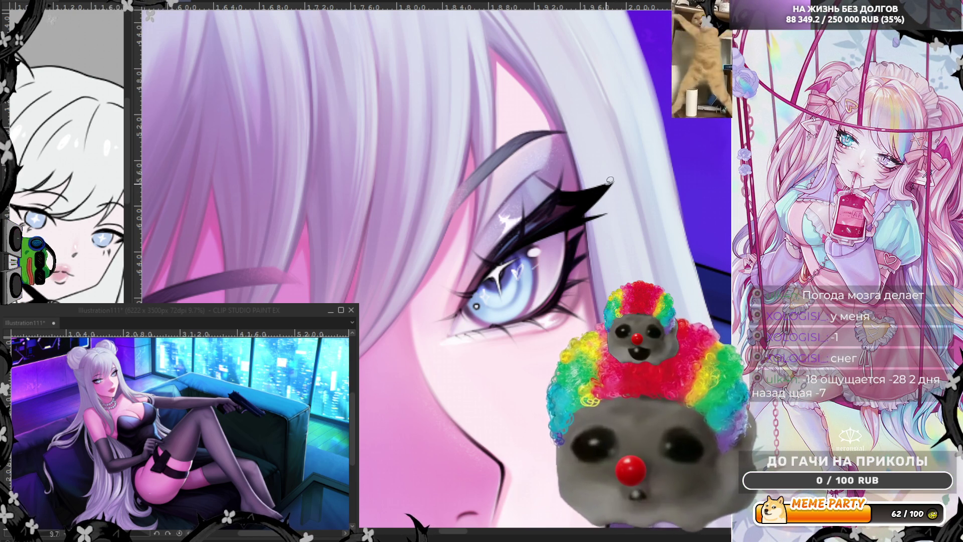
pyautogui.hotkey('ctrl', 'z')
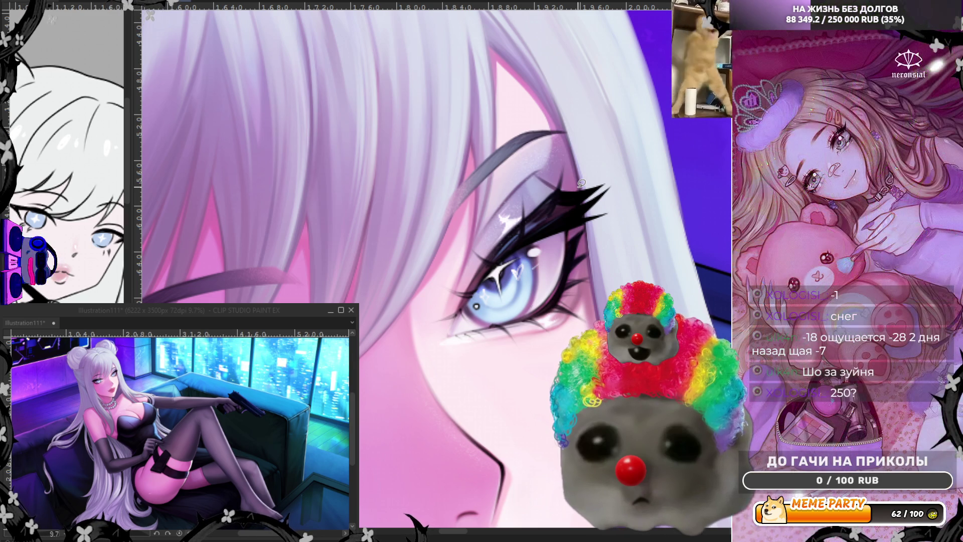
pyautogui.scroll(-2, 591, 157)
pyautogui.moveTo(592, 157); pyautogui.dragTo(408, 301)
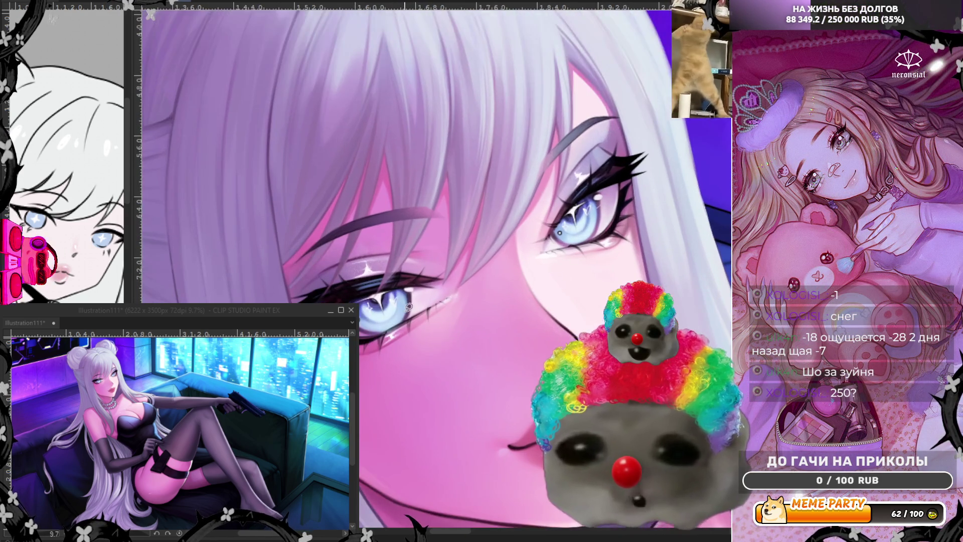
pyautogui.scroll(2, 456, 284)
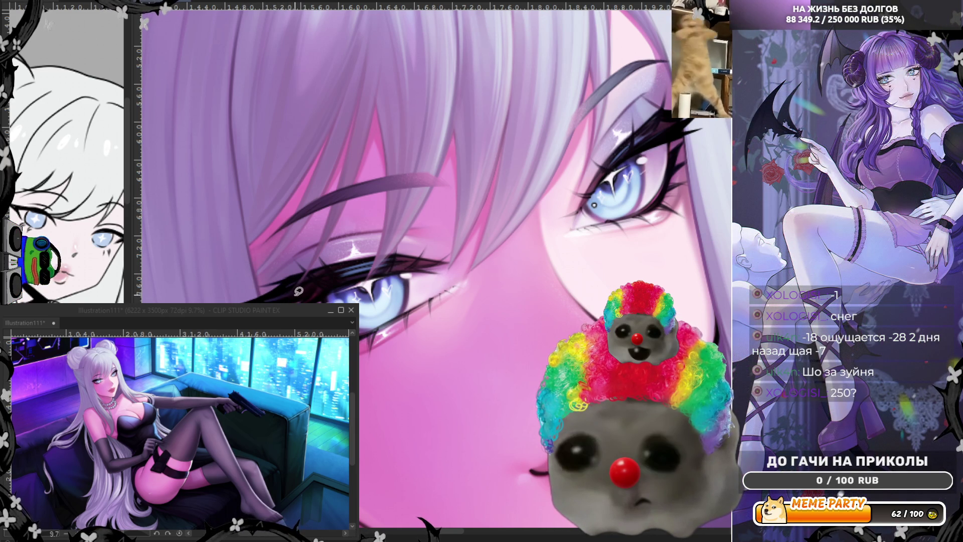
pyautogui.scroll(-2, 550, 214)
pyautogui.scroll(-3, 551, 215)
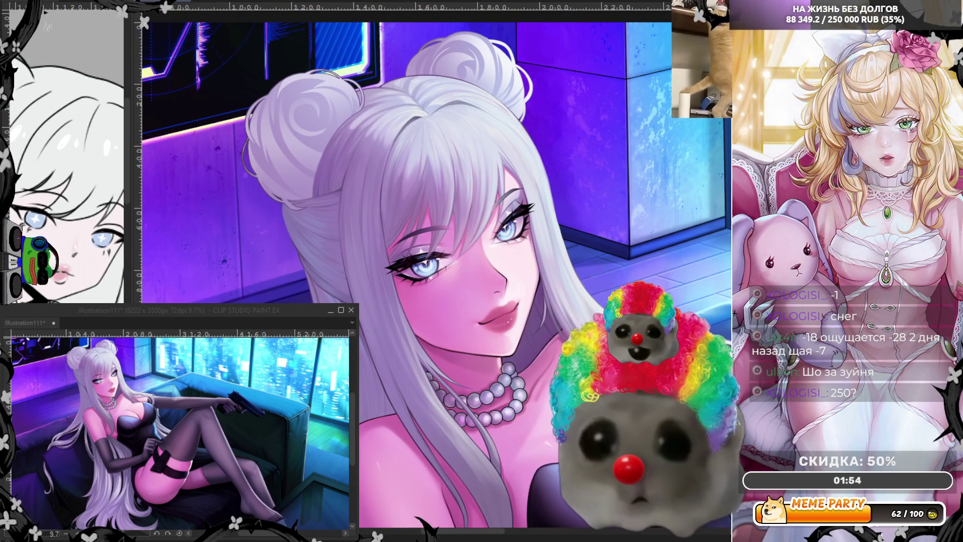
pyautogui.press('h')
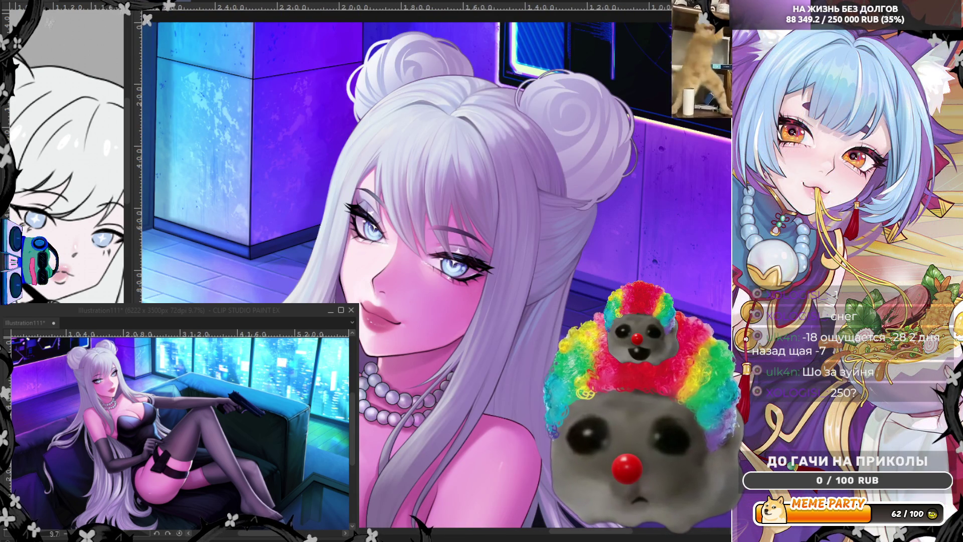
pyautogui.scroll(1, 437, 151)
pyautogui.scroll(1, 437, 150)
pyautogui.scroll(2, 437, 151)
pyautogui.scroll(1, 437, 151)
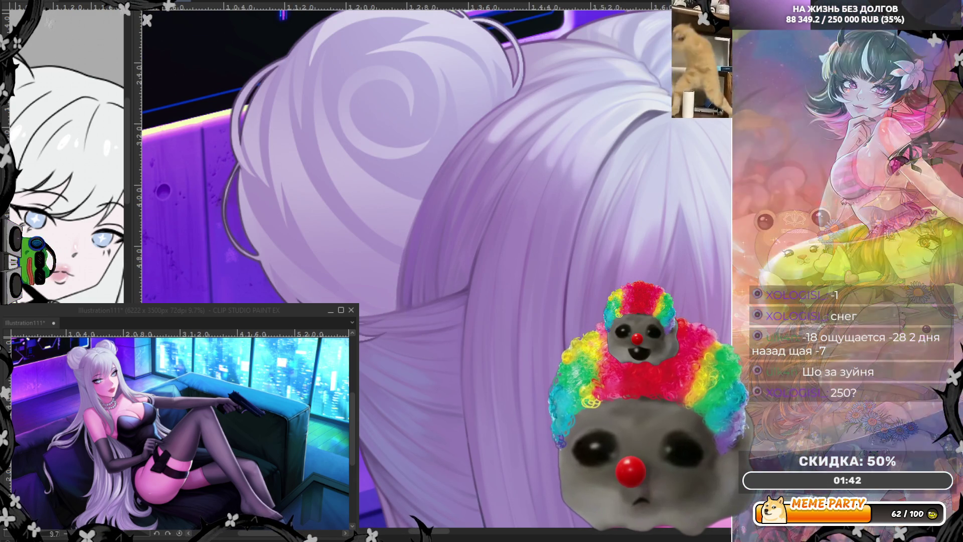
pyautogui.scroll(-2, 437, 150)
pyautogui.scroll(2, 436, 152)
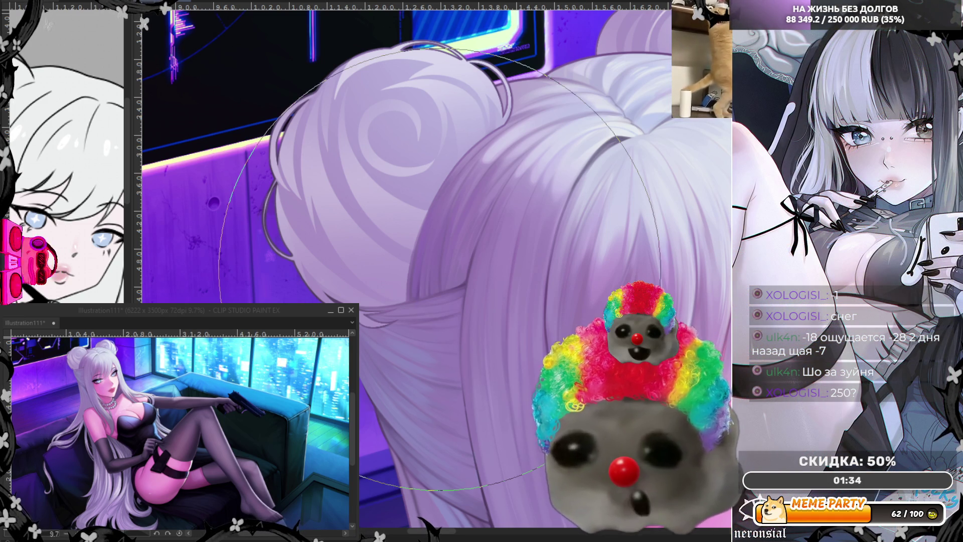
pyautogui.click(167, 318)
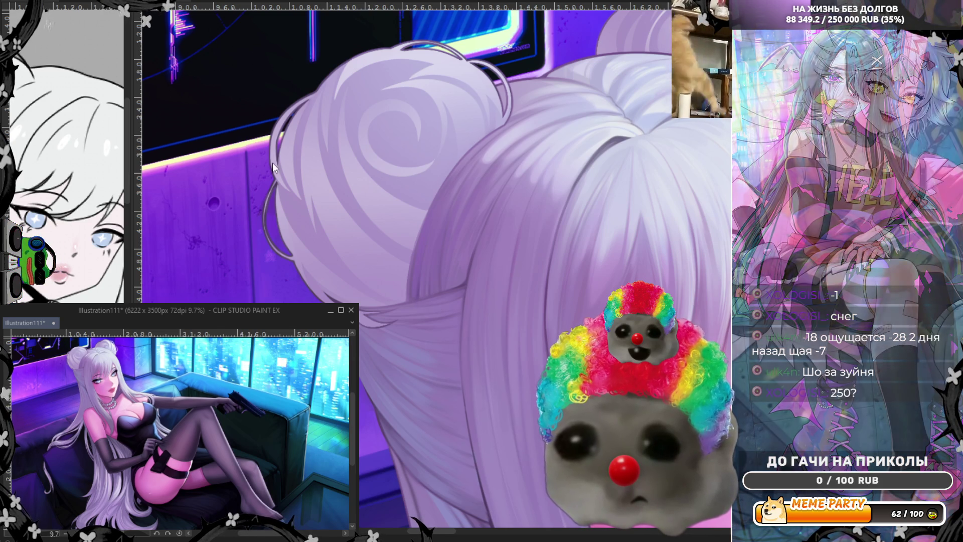
pyautogui.scroll(-3, 433, 272)
pyautogui.scroll(-2, 433, 271)
pyautogui.scroll(2, 452, 264)
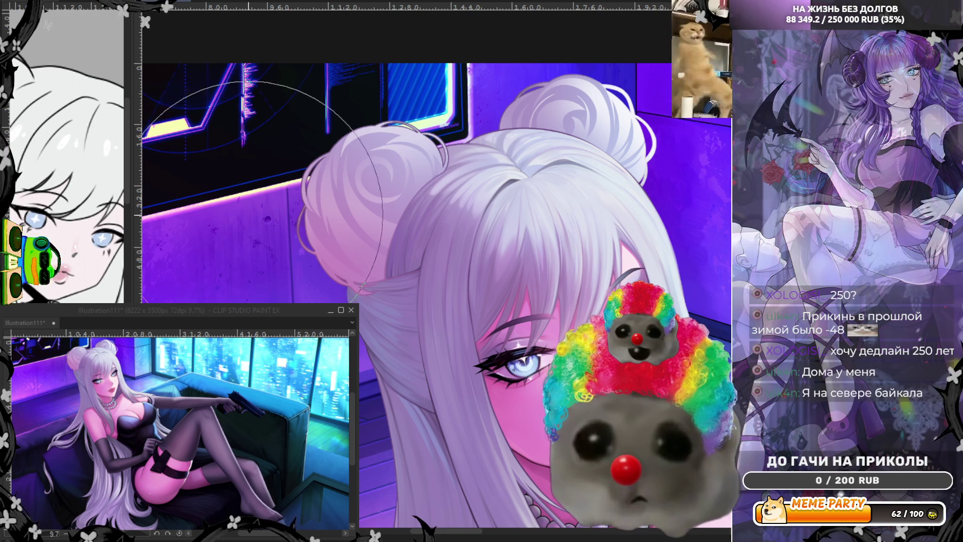
# Adjust the brush size up and down with the bracket keys
pyautogui.press('b')
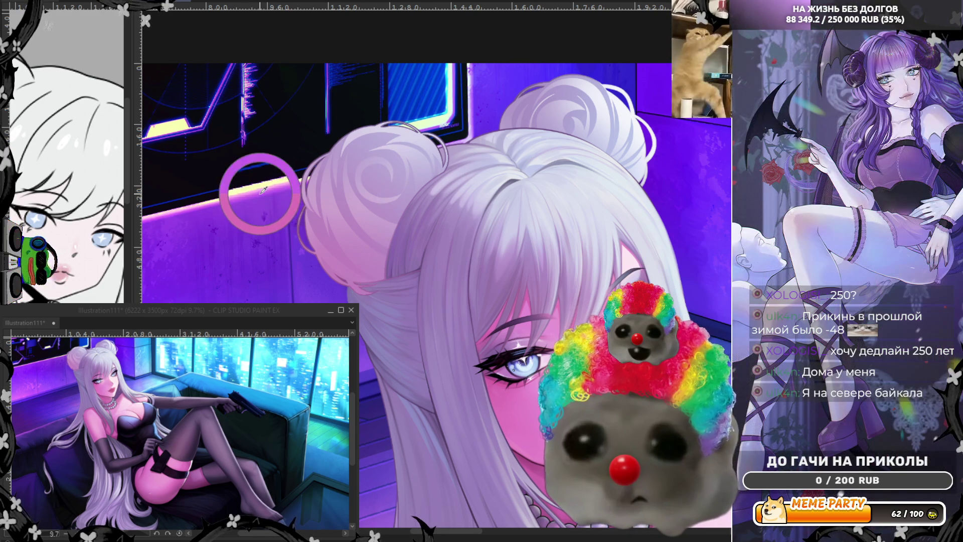
pyautogui.press('e')
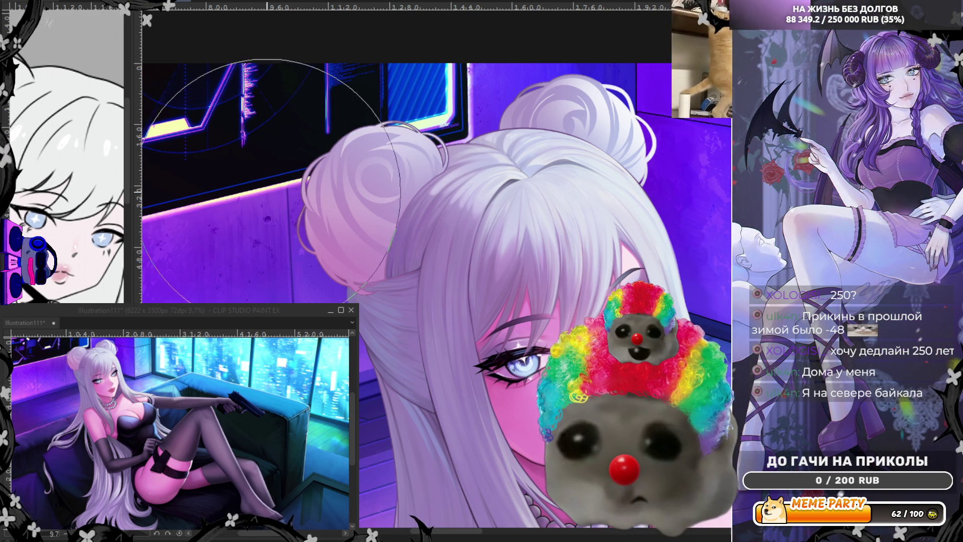
pyautogui.moveTo(268, 177); pyautogui.dragTo(275, 186)
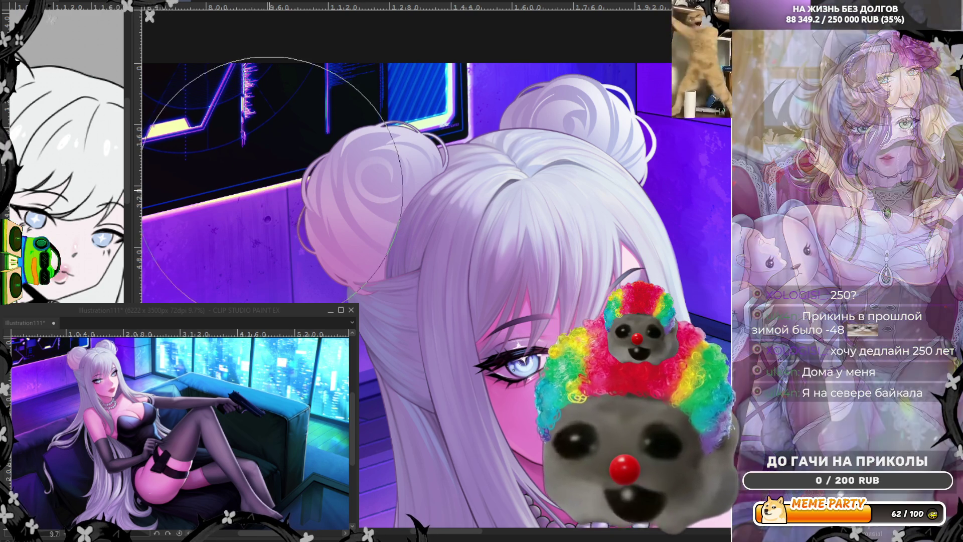
pyautogui.press(']')
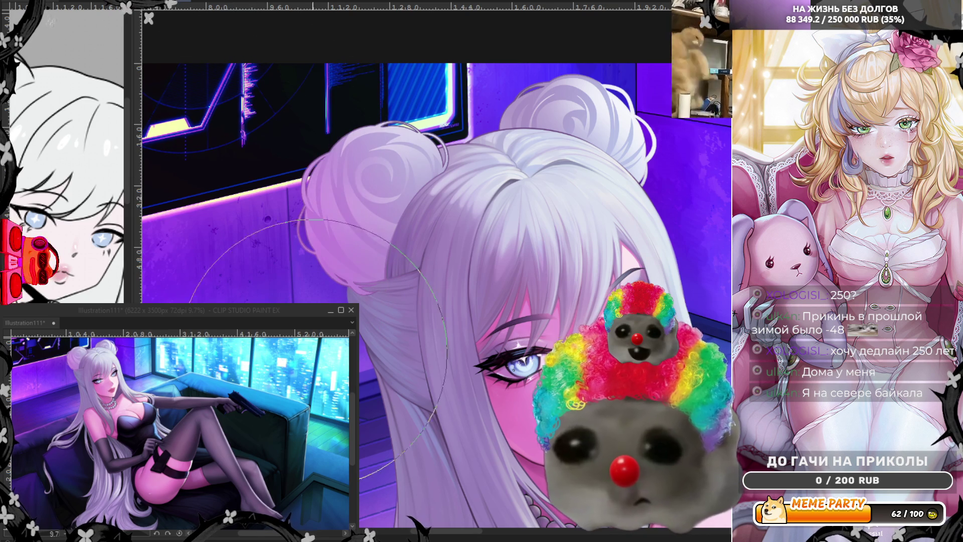
pyautogui.press('[')
pyautogui.press(']')
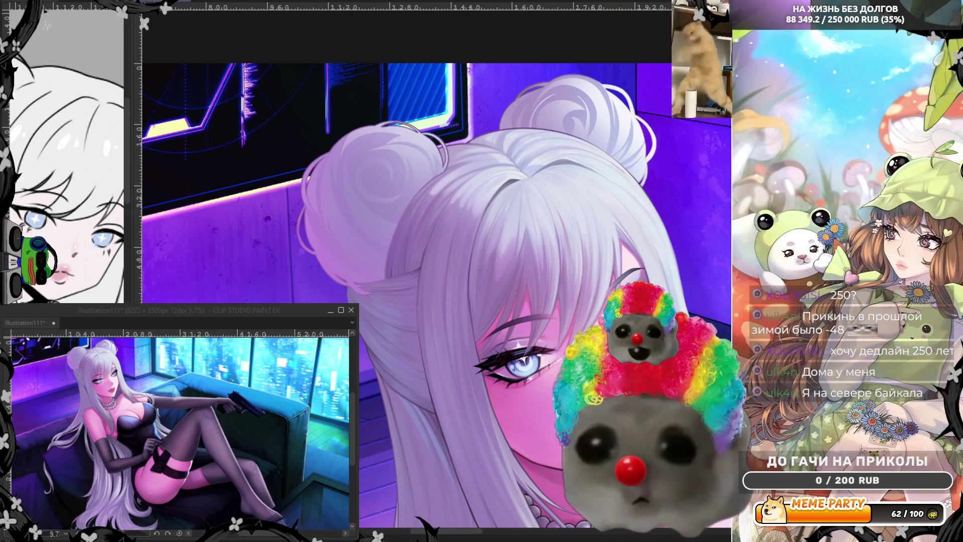
# Compare the lighter and darker bun shading with undo/redo and keep the darker swirls
pyautogui.hotkey('ctrl', 'z')
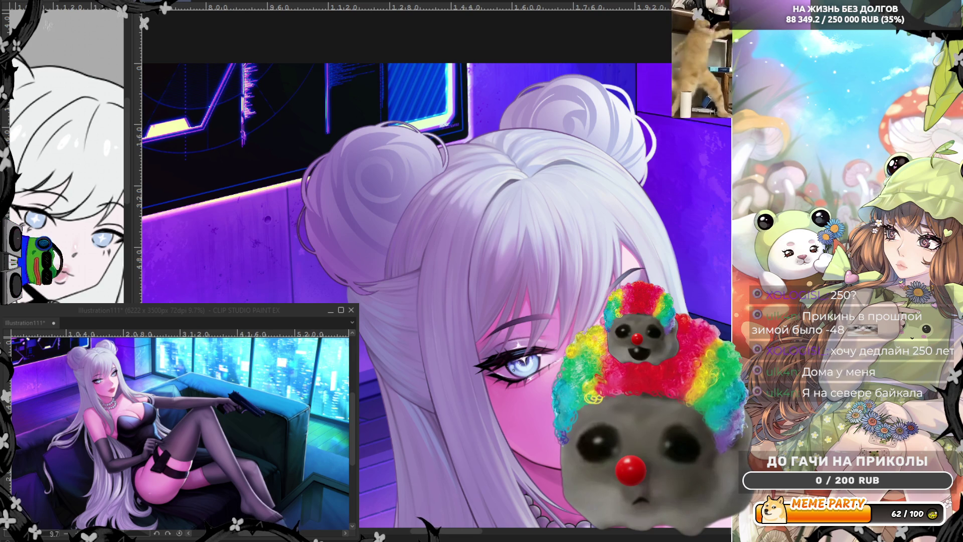
pyautogui.hotkey('ctrl', 'y')
pyautogui.hotkey('ctrl', 'z')
pyautogui.hotkey('ctrl', 'z')
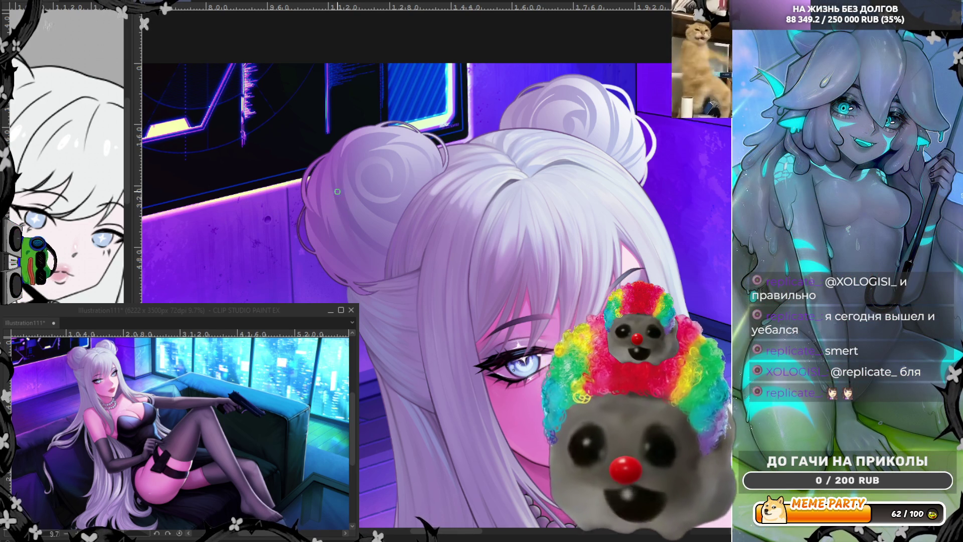
pyautogui.scroll(3, 296, 213)
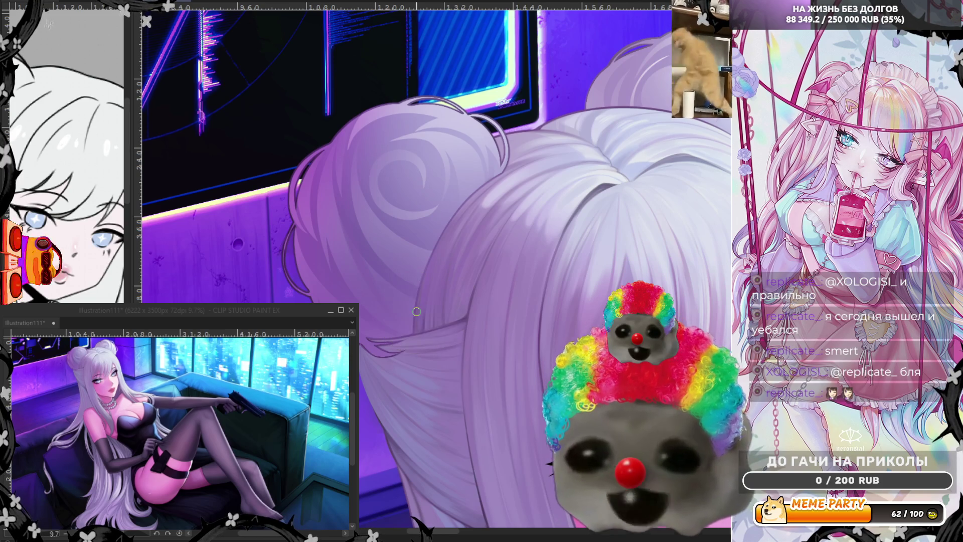
pyautogui.scroll(1, 381, 237)
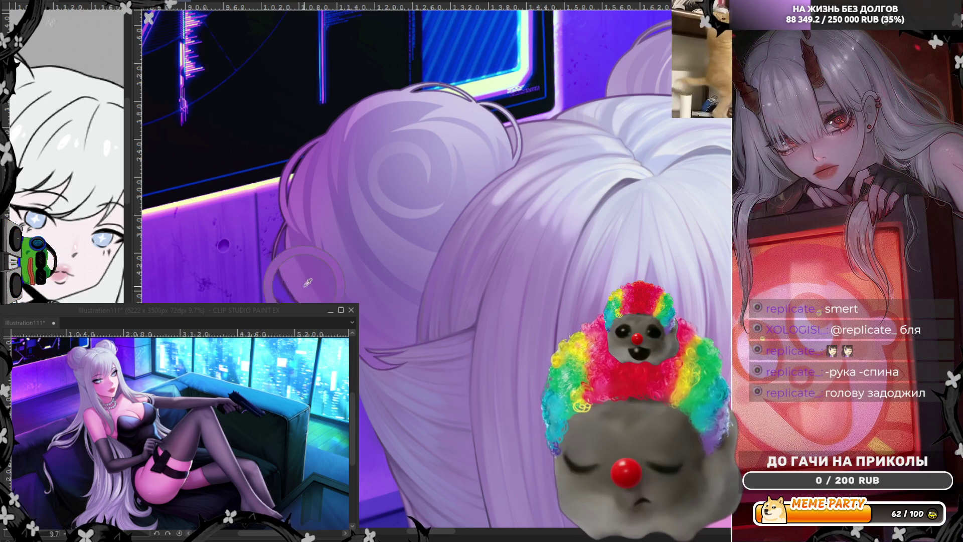
# Draw a new stray strand line along the bun's left edge with the pen
pyautogui.moveTo(307, 283); pyautogui.dragTo(290, 222)
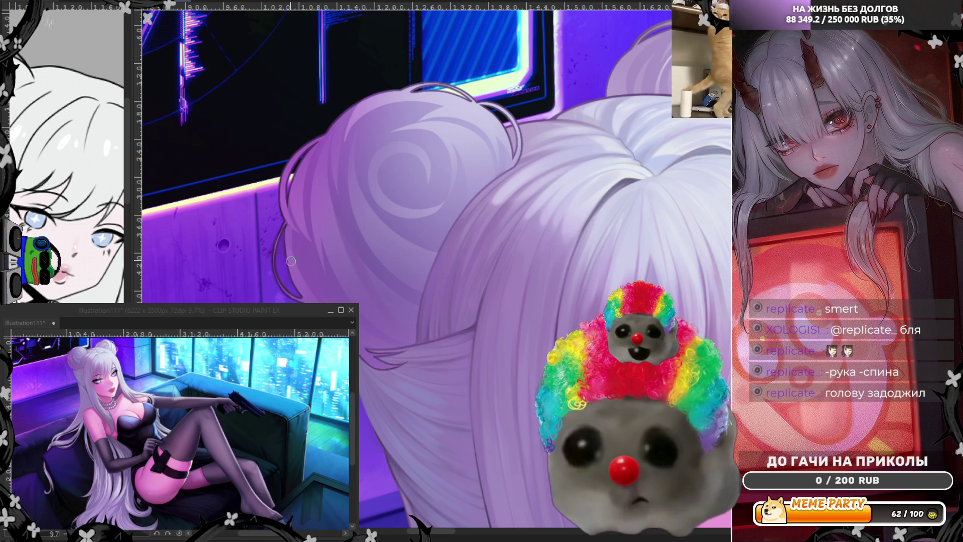
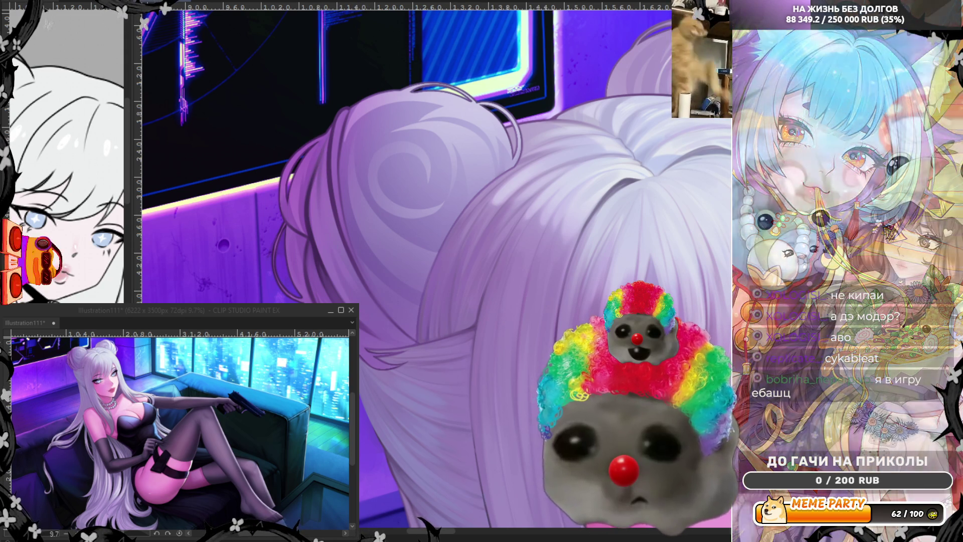
pyautogui.scroll(1, 433, 271)
pyautogui.scroll(1, 433, 271)
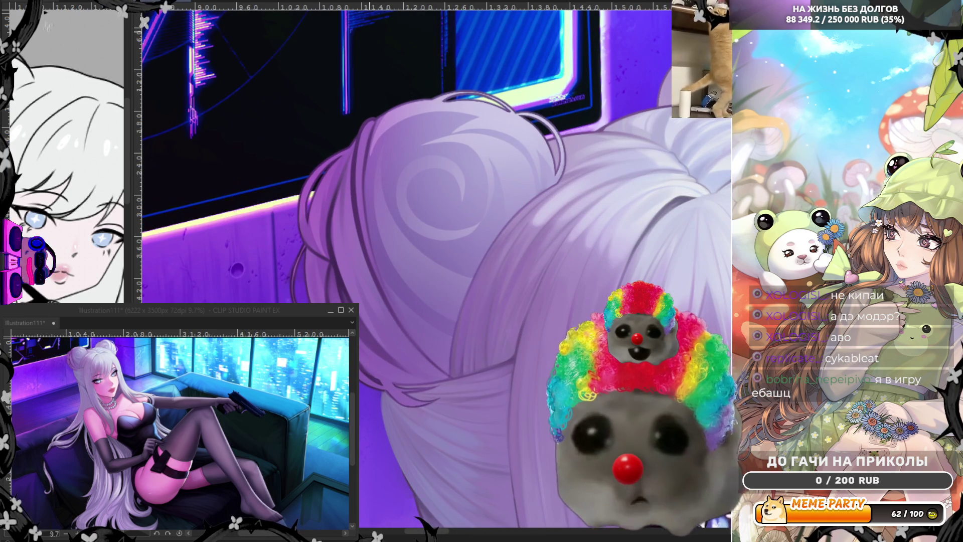
pyautogui.scroll(1, 433, 272)
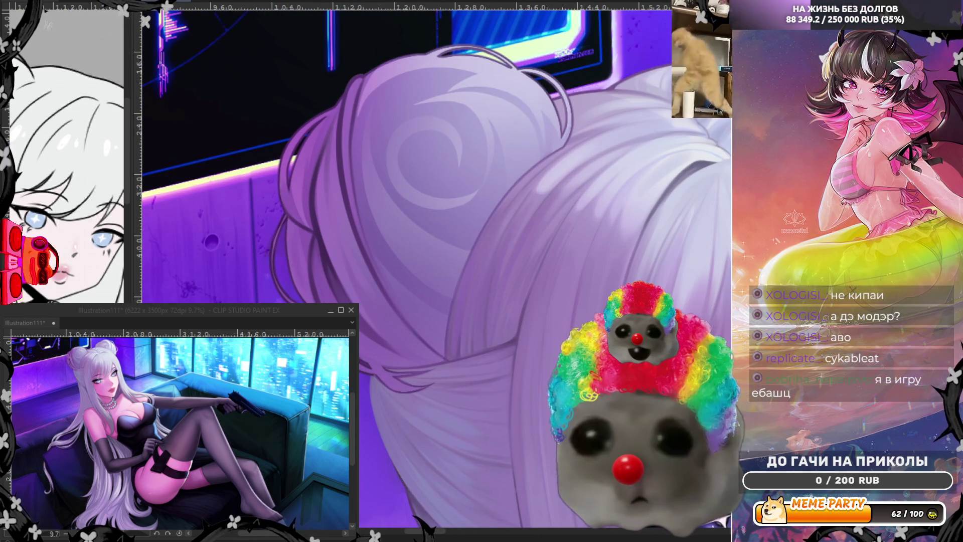
pyautogui.scroll(-1, 433, 271)
pyautogui.scroll(-1, 433, 271)
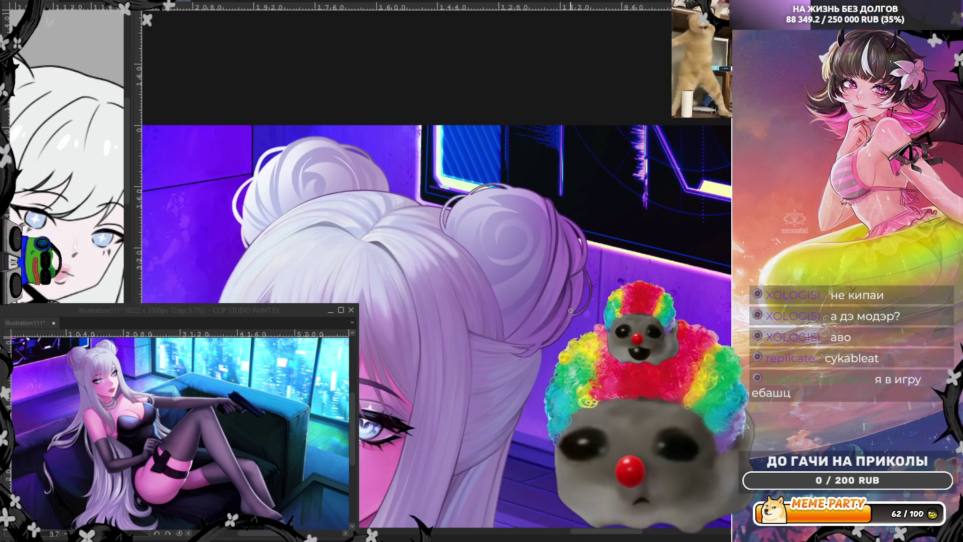
pyautogui.scroll(-1, 553, 291)
pyautogui.scroll(1, 489, 285)
pyautogui.scroll(1, 424, 278)
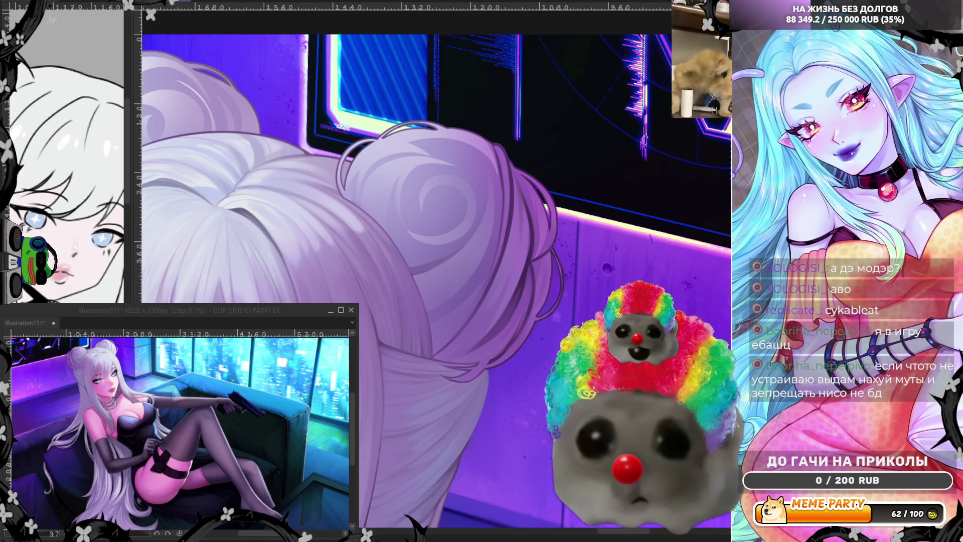
# Mirror the canvas horizontally to check the shapes of the hair buns
pyautogui.press('h')
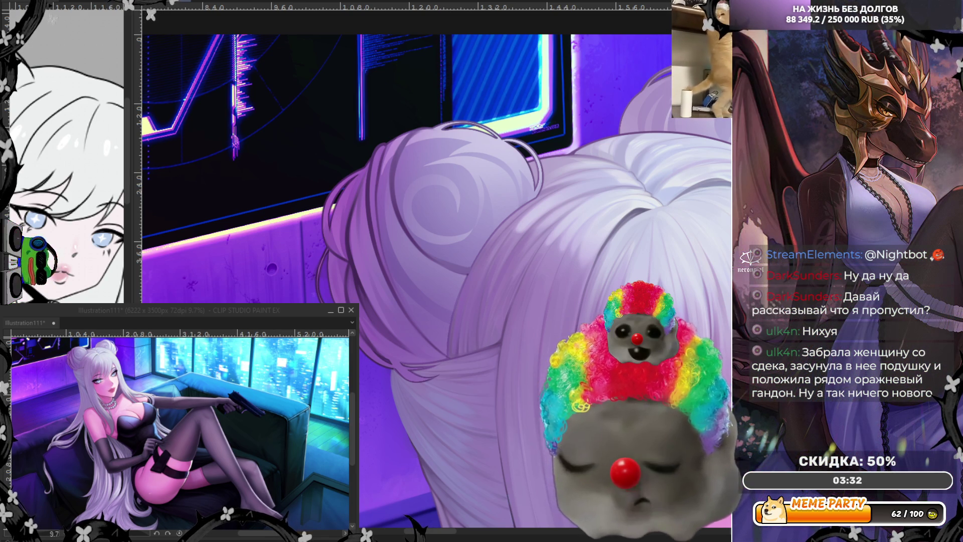
pyautogui.scroll(-1, 516, 236)
# Rotate and shift the view to bring the face into sight before returning to the bun
pyautogui.moveTo(514, 234)
pyautogui.mouseDown()
pyautogui.moveTo(481, 248)
pyautogui.moveTo(598, 193)
pyautogui.mouseUp()
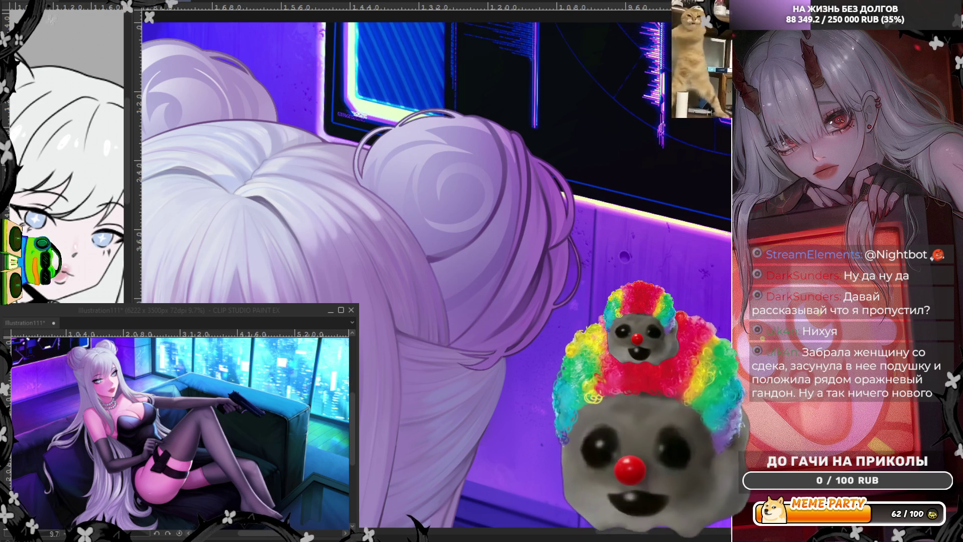
pyautogui.scroll(2, 513, 210)
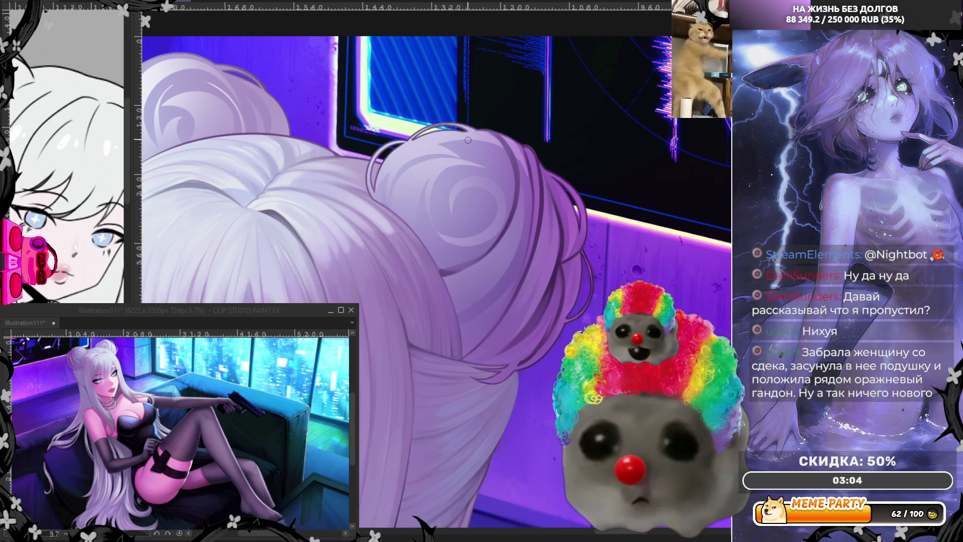
# Paint fine curled strands around the bun with a thin brush, mirroring the view to check them
pyautogui.press('e')
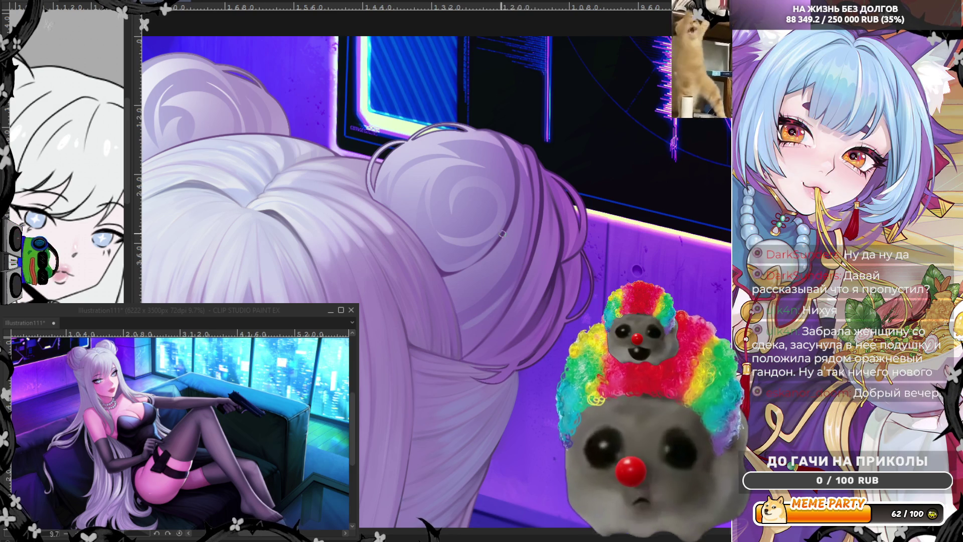
pyautogui.press('h')
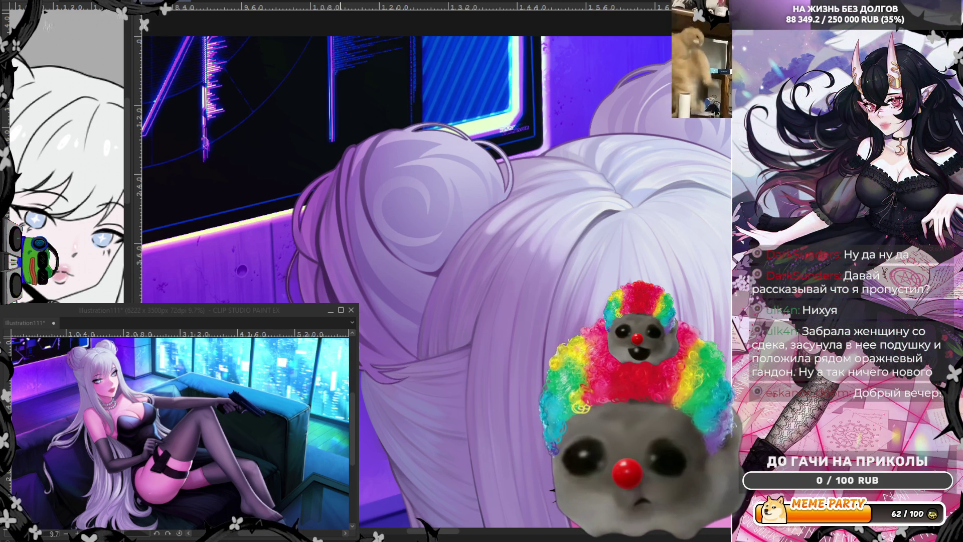
pyautogui.press('h')
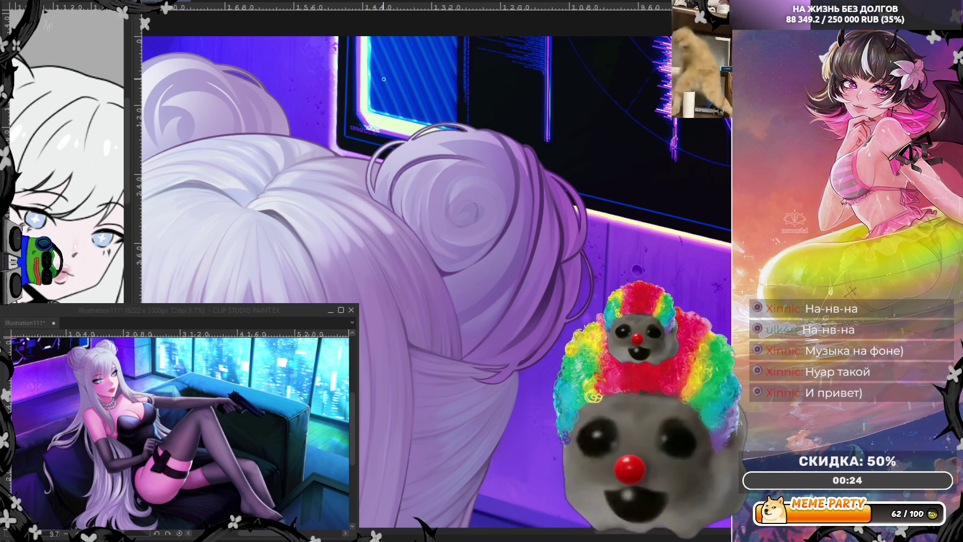
# Unmirror the view, nudge the brush back to a small size, then mirror again to check the curls
pyautogui.press('h')
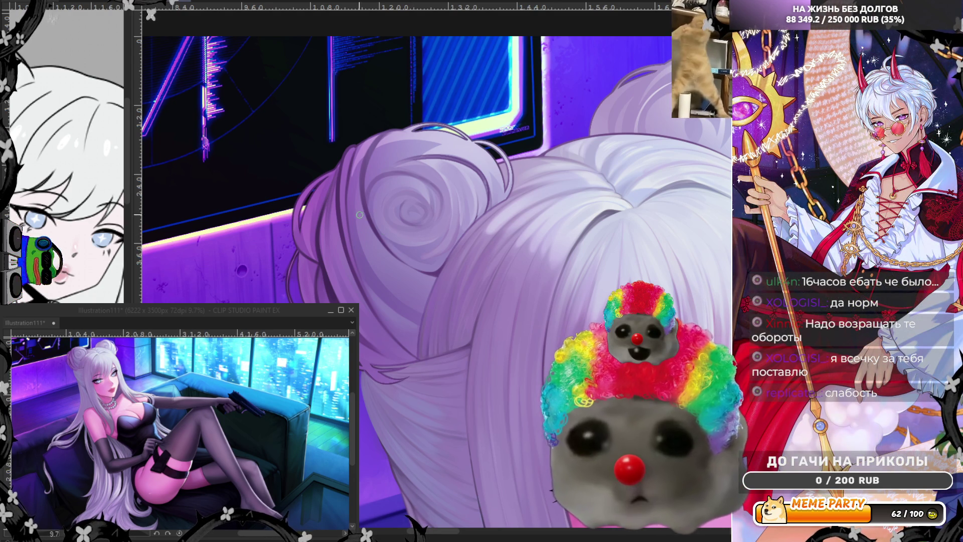
pyautogui.press(']')
pyautogui.press('[')
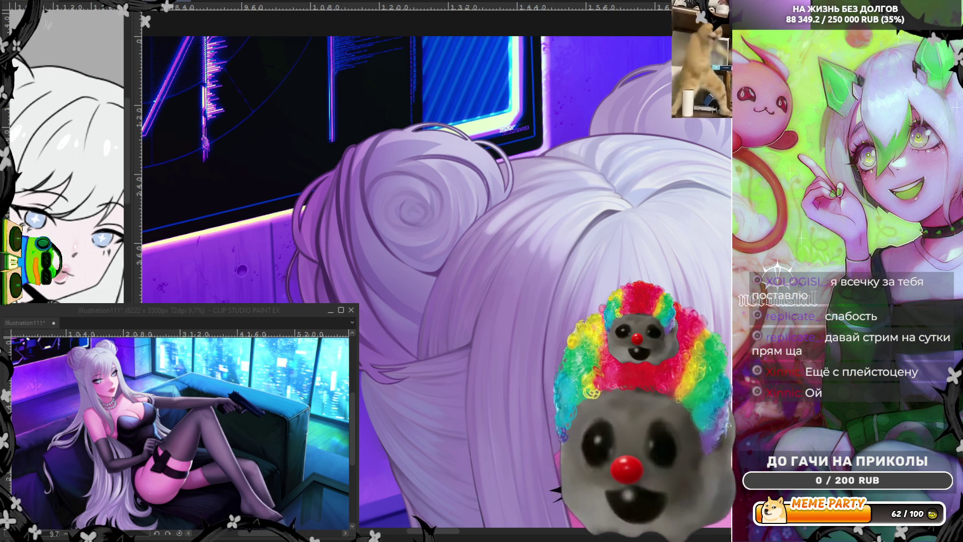
pyautogui.press('h')
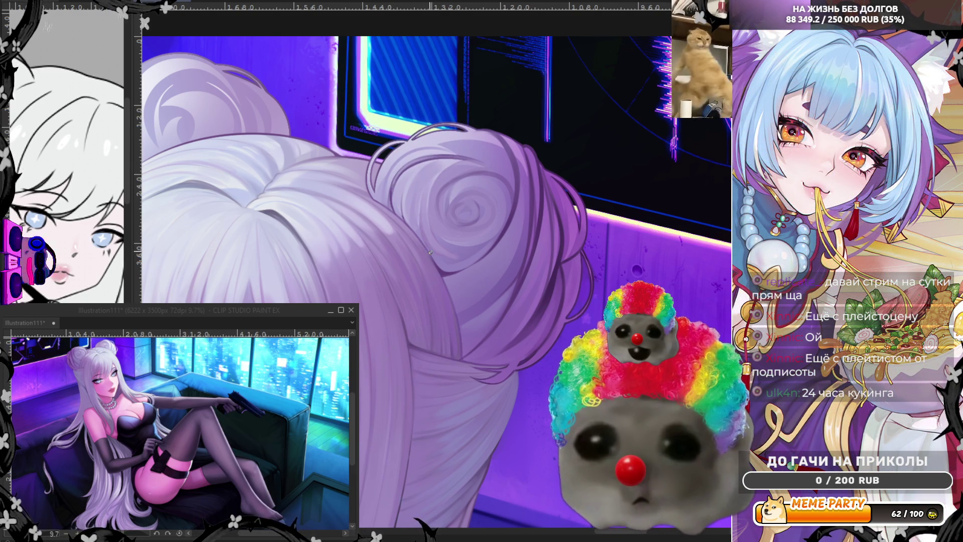
pyautogui.scroll(-3, 447, 187)
pyautogui.scroll(-2, 553, 156)
pyautogui.scroll(1, 554, 155)
pyautogui.scroll(2, 538, 167)
pyautogui.scroll(2, 523, 179)
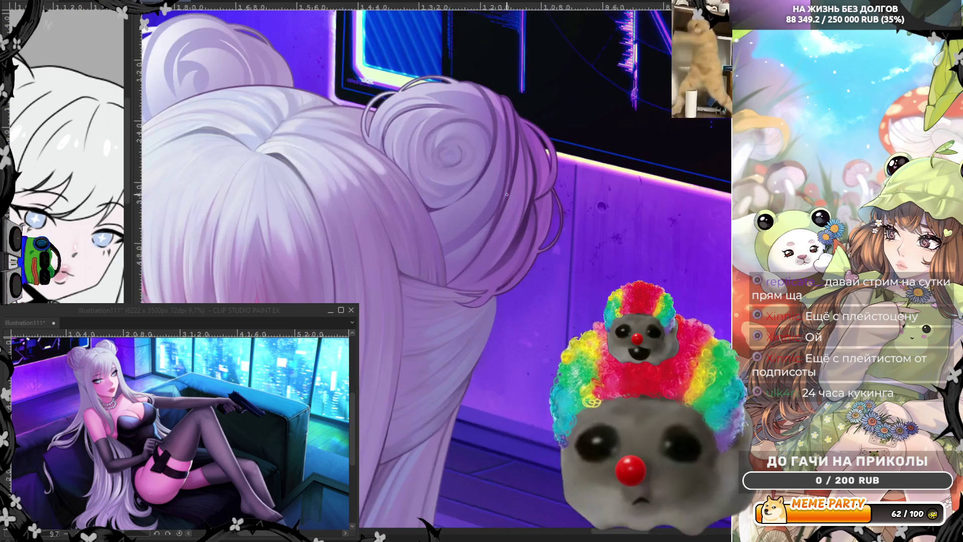
pyautogui.scroll(1, 507, 190)
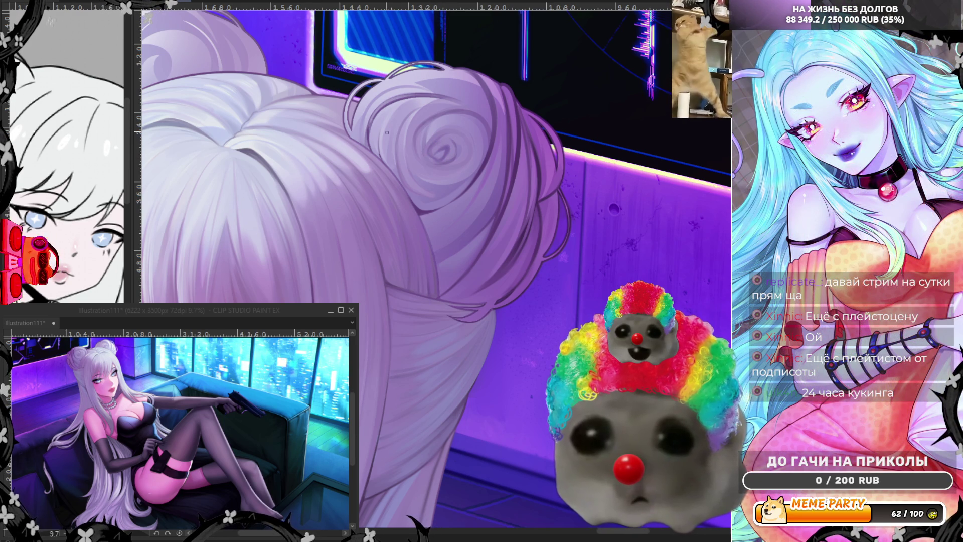
# Focus the drawing window and paint loose curls around the buns in the mirrored view
pyautogui.click(215, 315)
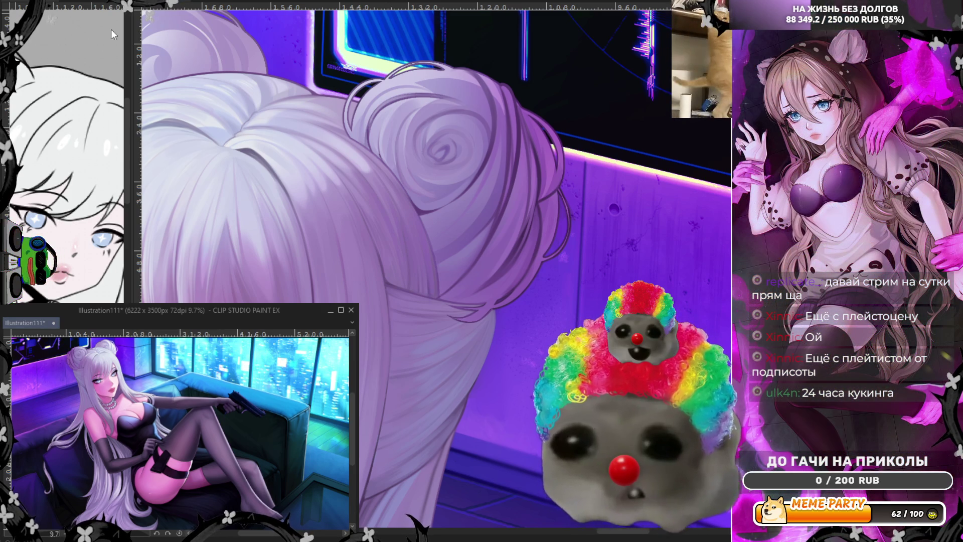
pyautogui.scroll(-2, 479, 175)
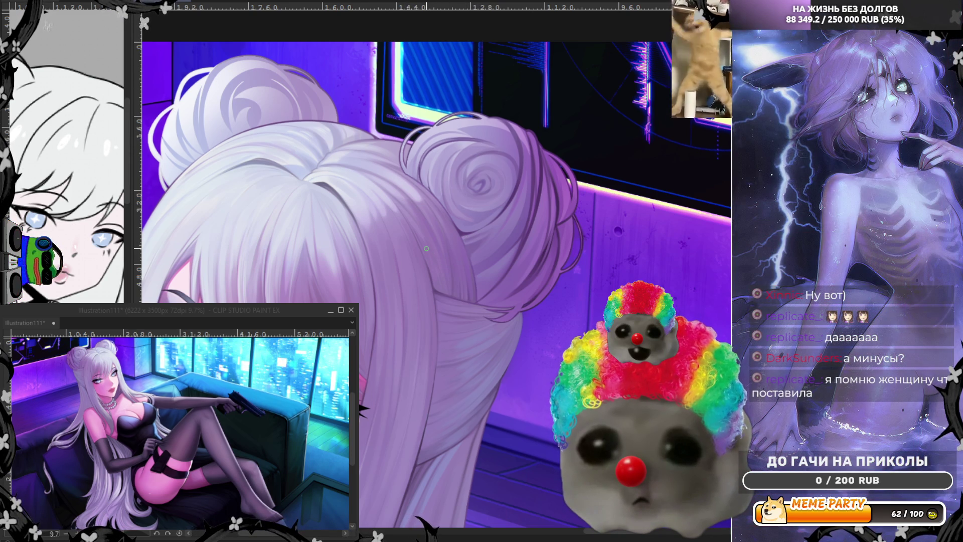
# Shift the artwork left so both hair buns sit in view before unmirroring
pyautogui.moveTo(427, 248); pyautogui.dragTo(338, 253)
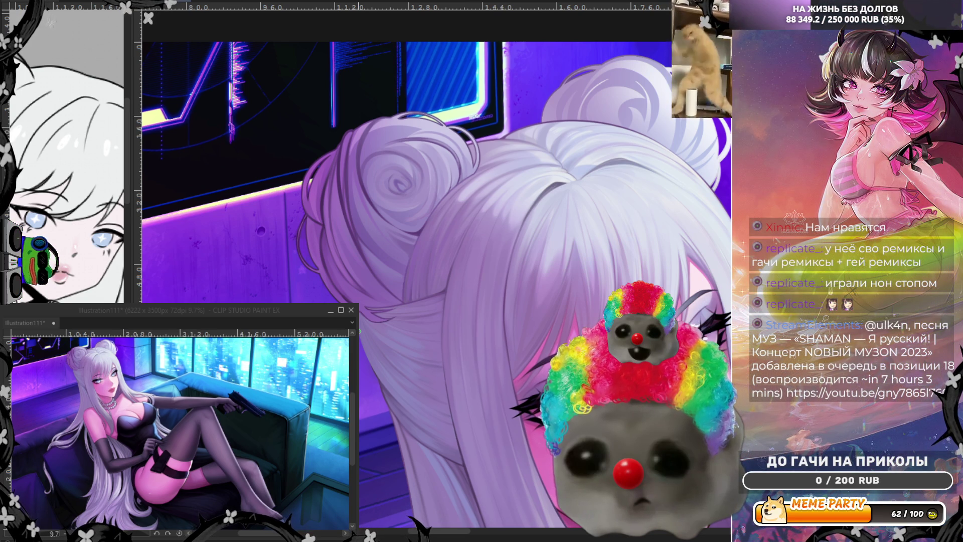
pyautogui.scroll(2, 303, 216)
pyautogui.scroll(2, 303, 216)
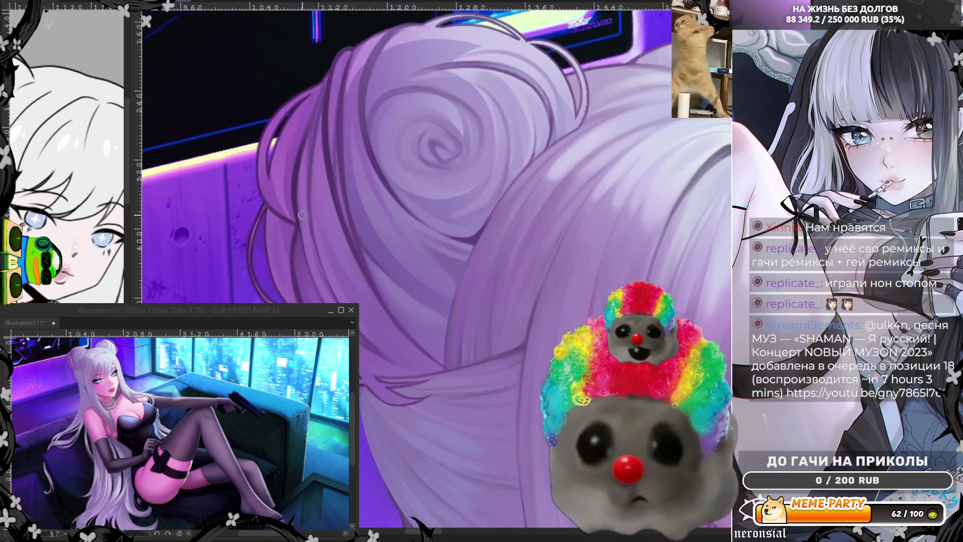
pyautogui.scroll(2, 304, 216)
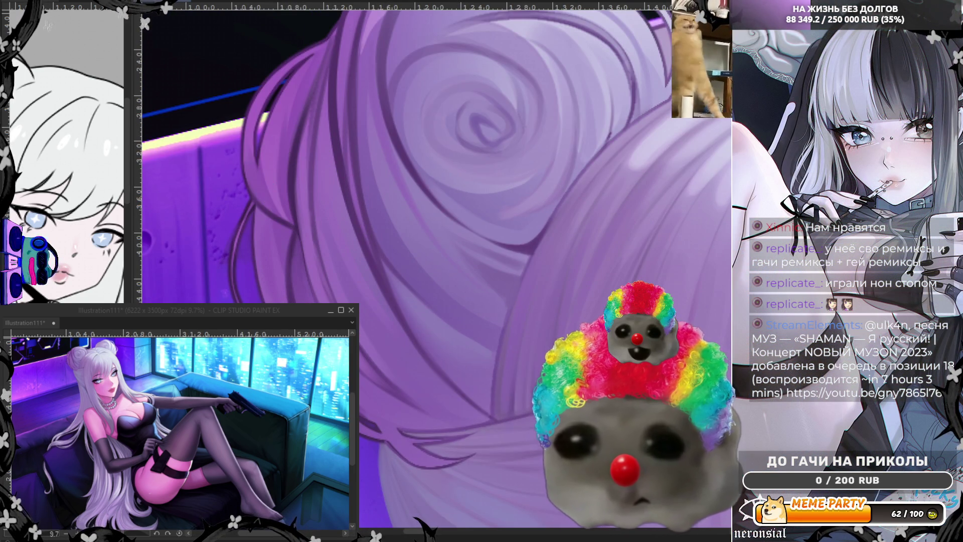
pyautogui.scroll(-1, 384, 265)
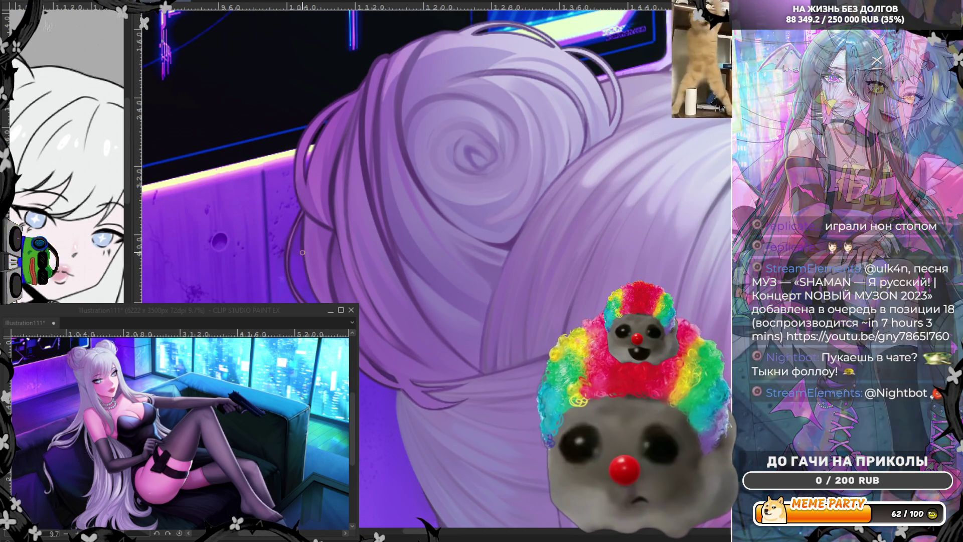
# Paint a thin dark strand along the left hair bun's edge
pyautogui.moveTo(313, 295); pyautogui.dragTo(305, 210)
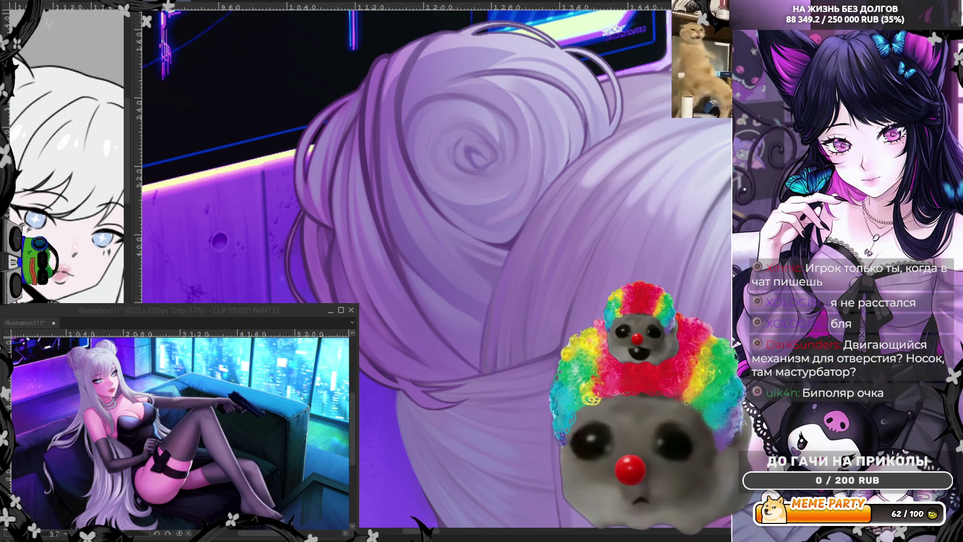
pyautogui.scroll(-3, 436, 271)
pyautogui.scroll(3, 436, 272)
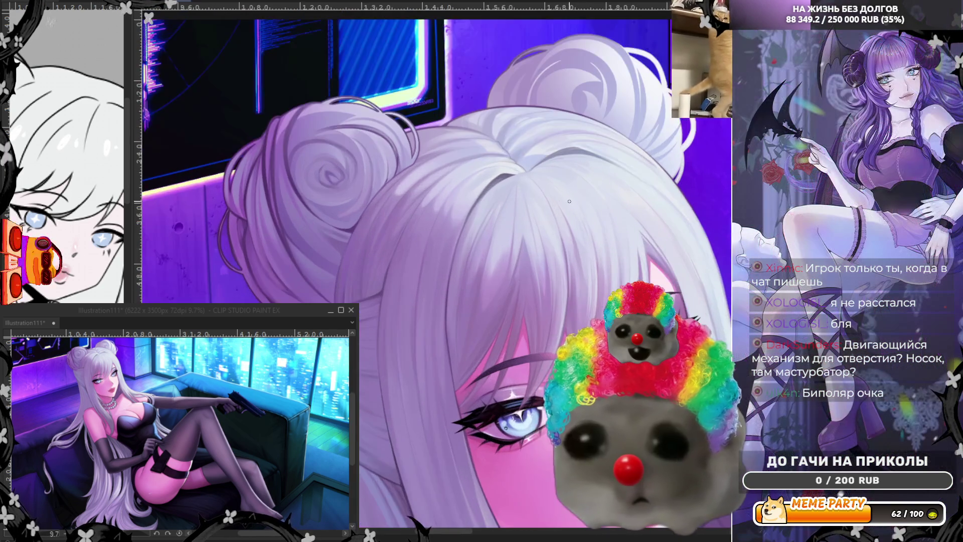
pyautogui.scroll(2, 433, 180)
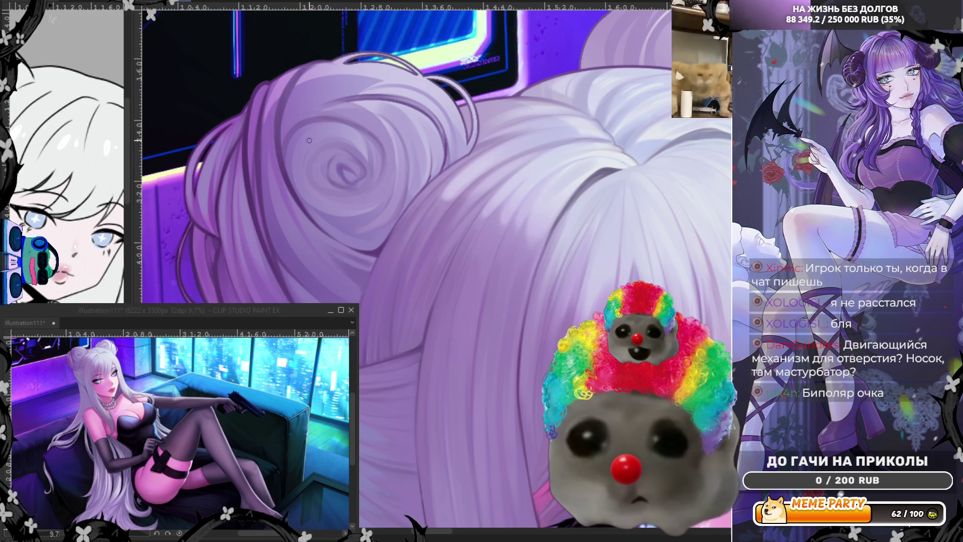
# Mirror the canvas to check the hair before detailing the second bun
pyautogui.press('h')
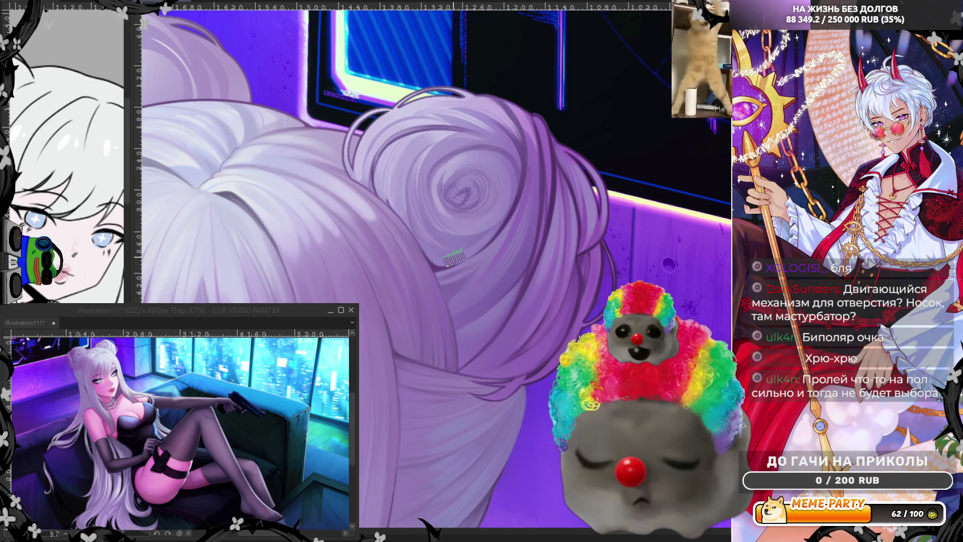
pyautogui.scroll(-3, 456, 256)
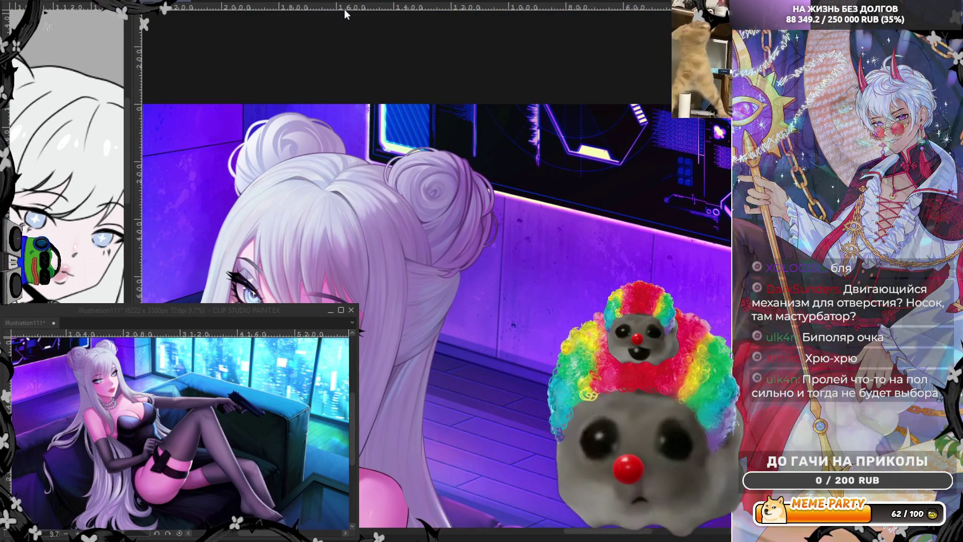
pyautogui.scroll(1, 273, 59)
pyautogui.scroll(-2, 273, 58)
pyautogui.scroll(-1, 274, 60)
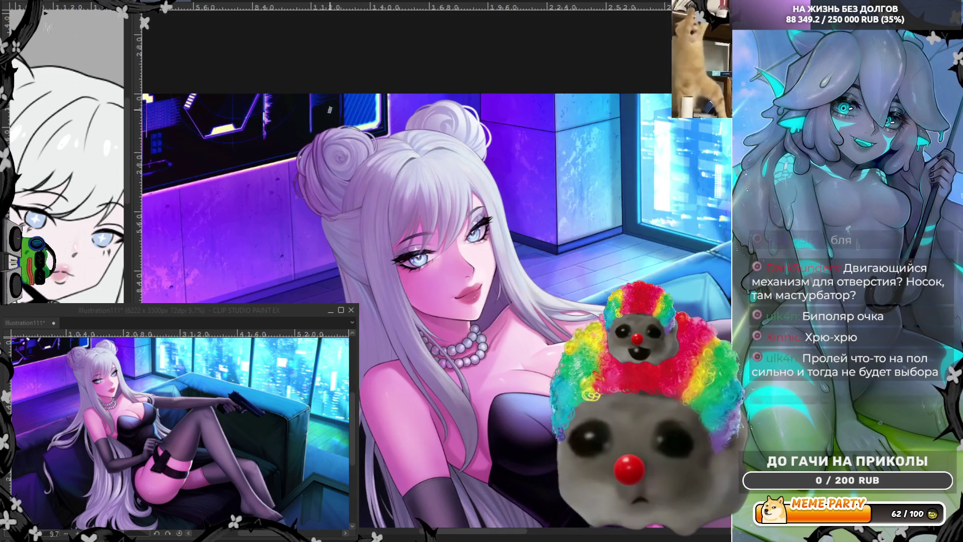
pyautogui.scroll(2, 386, 110)
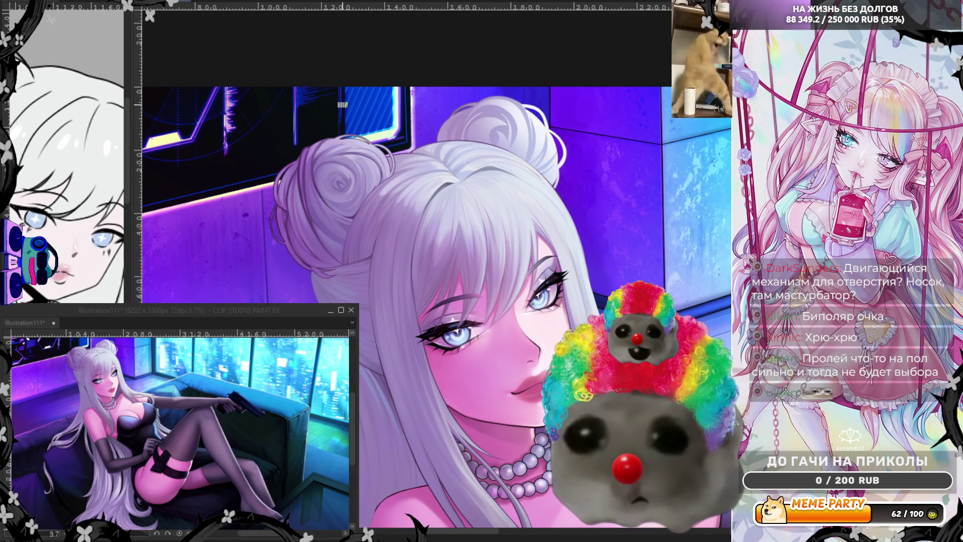
pyautogui.scroll(1, 342, 105)
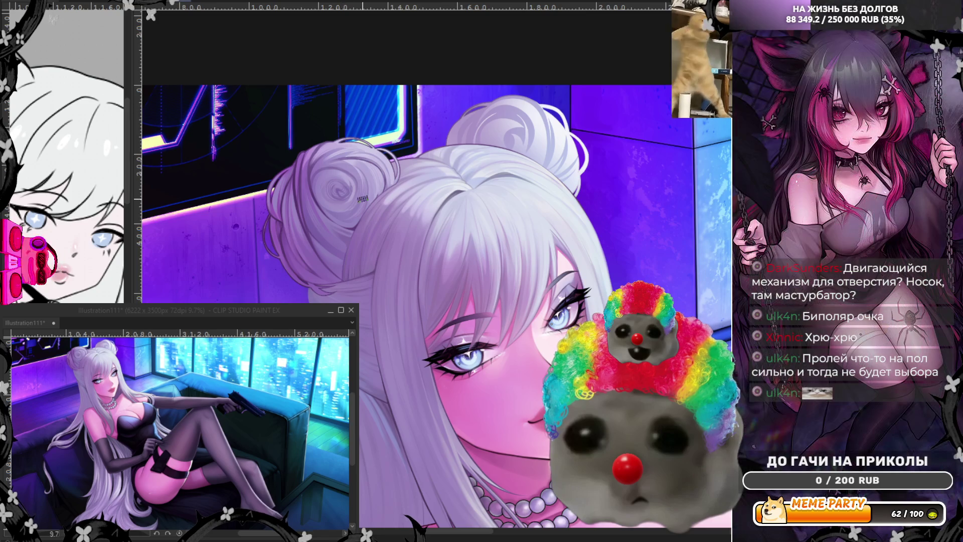
pyautogui.scroll(2, 361, 199)
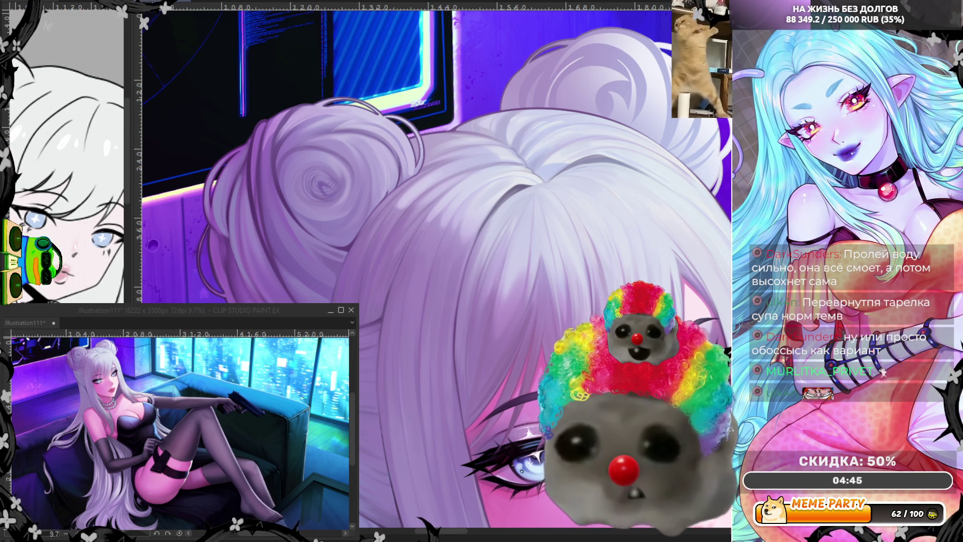
pyautogui.scroll(2, 305, 245)
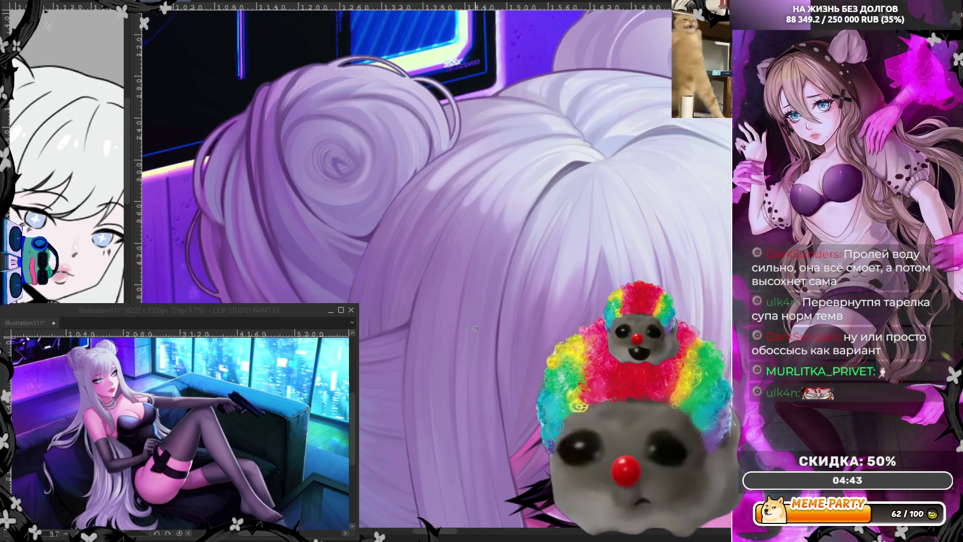